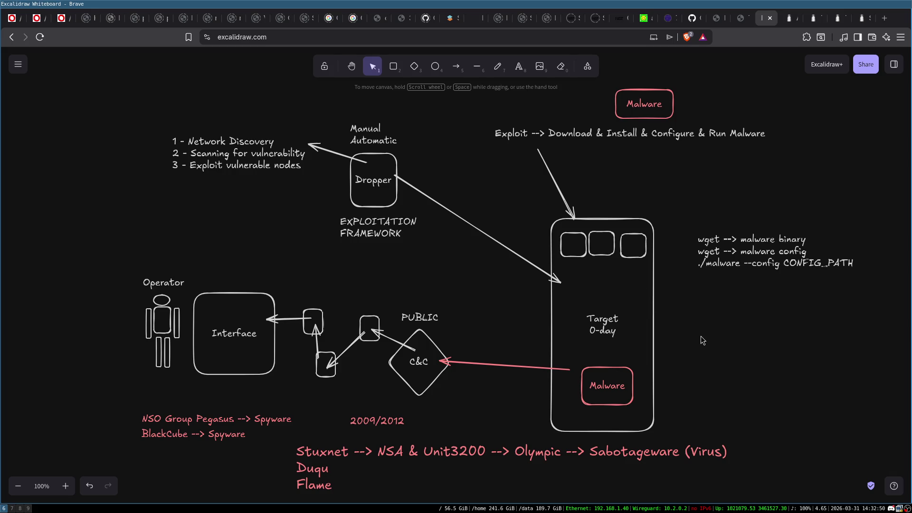
# Box-select the entire malware diagram and scale it down into the top-left corner
pyautogui.click(640, 296)
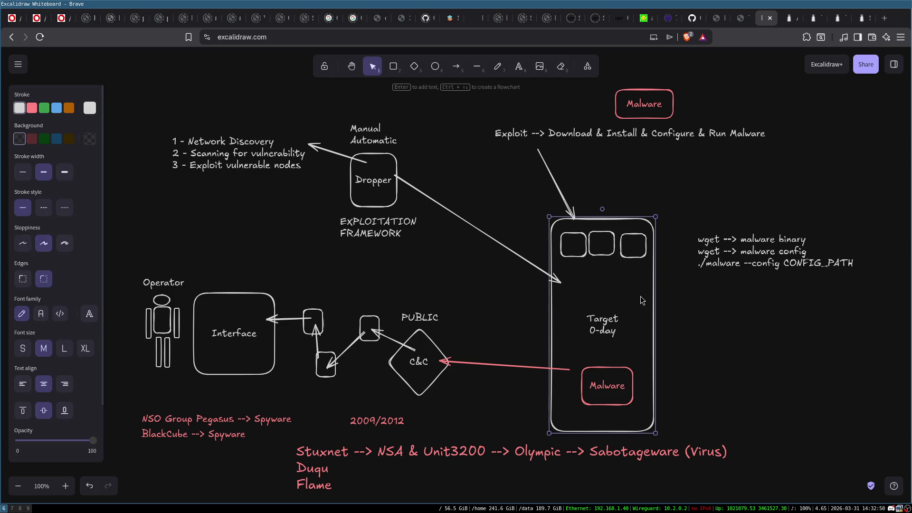
pyautogui.click(708, 325)
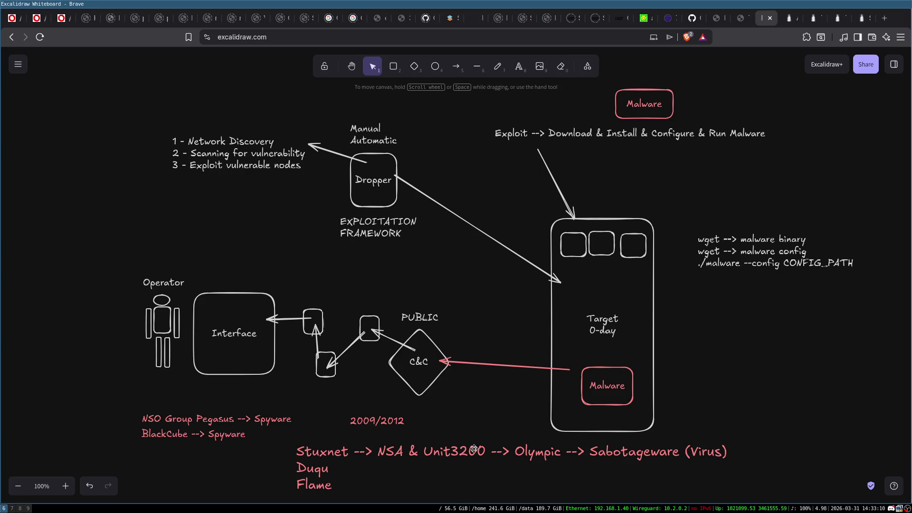
pyautogui.click(393, 67)
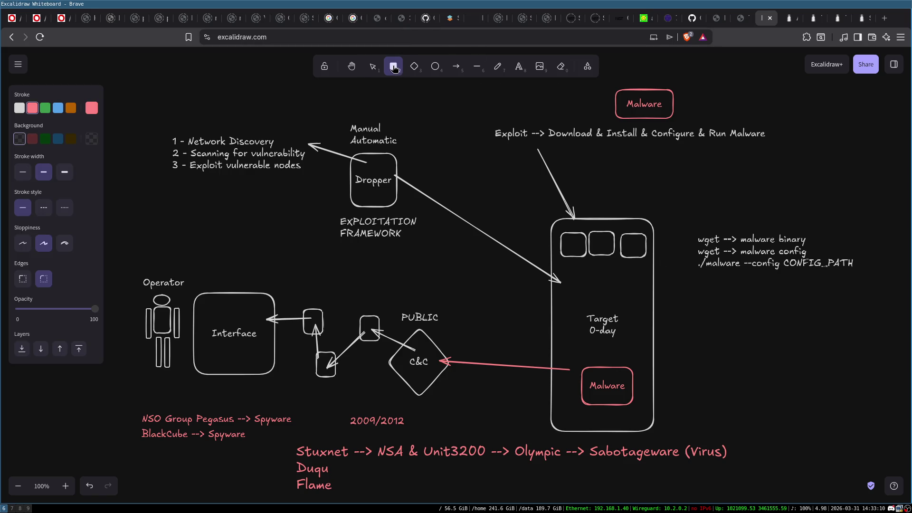
pyautogui.press('v')
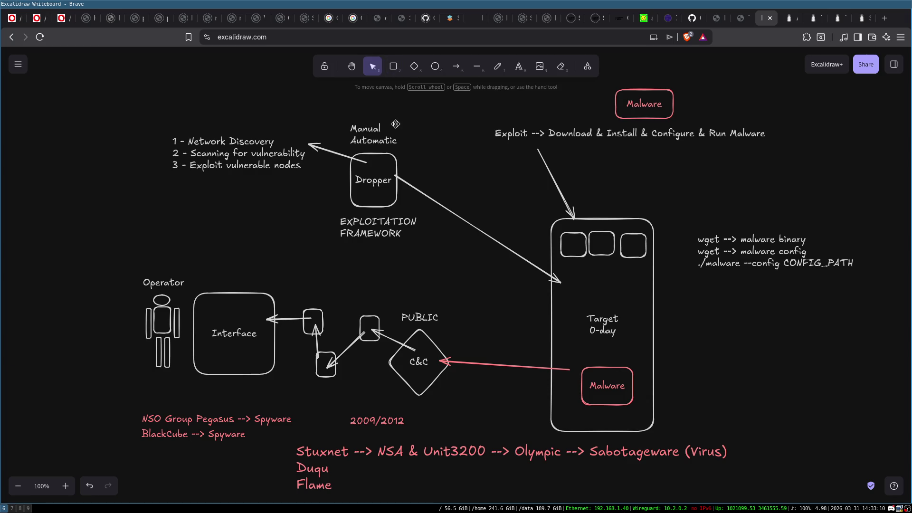
pyautogui.moveTo(118, 94)
pyautogui.mouseDown()
pyautogui.moveTo(505, 251)
pyautogui.moveTo(857, 496)
pyautogui.moveTo(848, 494)
pyautogui.mouseUp()
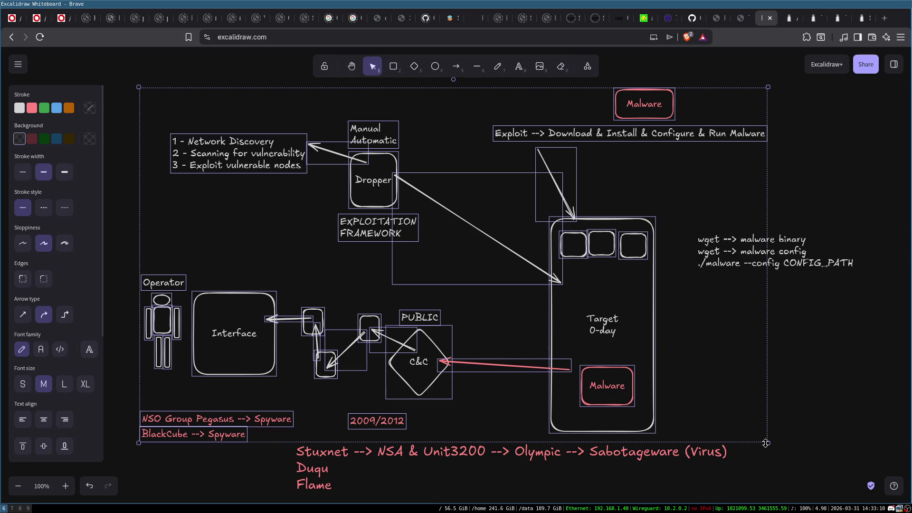
pyautogui.click(841, 362)
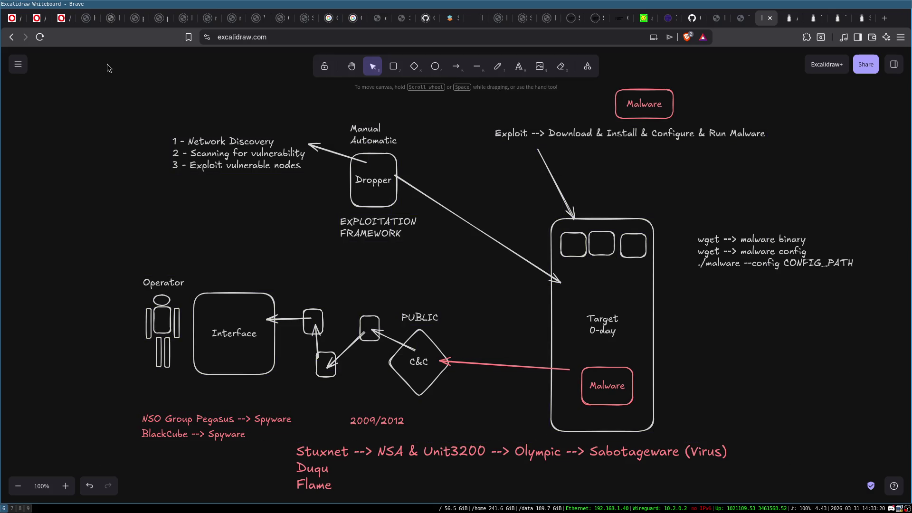
pyautogui.moveTo(106, 74)
pyautogui.mouseDown()
pyautogui.moveTo(859, 365)
pyautogui.moveTo(880, 500)
pyautogui.moveTo(866, 497)
pyautogui.mouseUp()
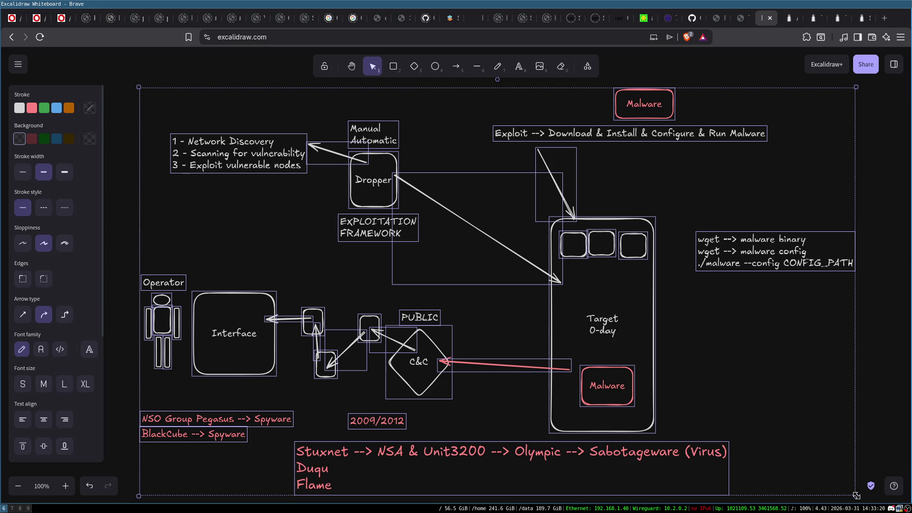
pyautogui.moveTo(856, 496)
pyautogui.mouseDown()
pyautogui.moveTo(290, 193)
pyautogui.moveTo(226, 175)
pyautogui.mouseUp()
# Draw a wide rounded box with a white outline labelled Windows, and move it down-left
pyautogui.click(375, 257)
pyautogui.click(393, 66)
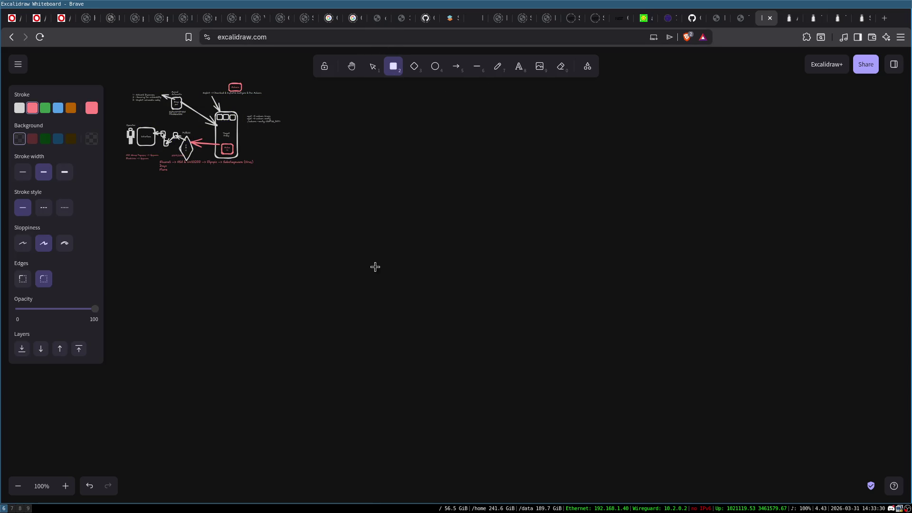
pyautogui.moveTo(362, 277); pyautogui.dragTo(654, 315)
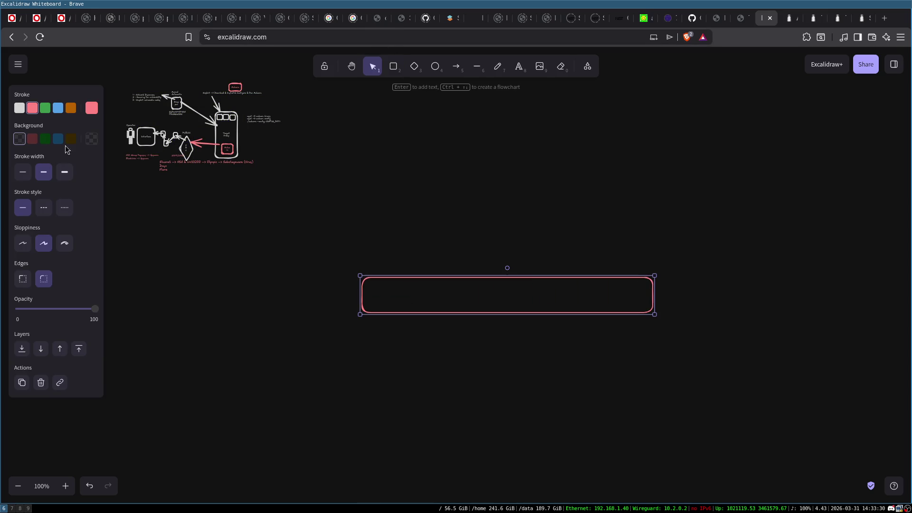
pyautogui.click(19, 108)
pyautogui.doubleClick(510, 299)
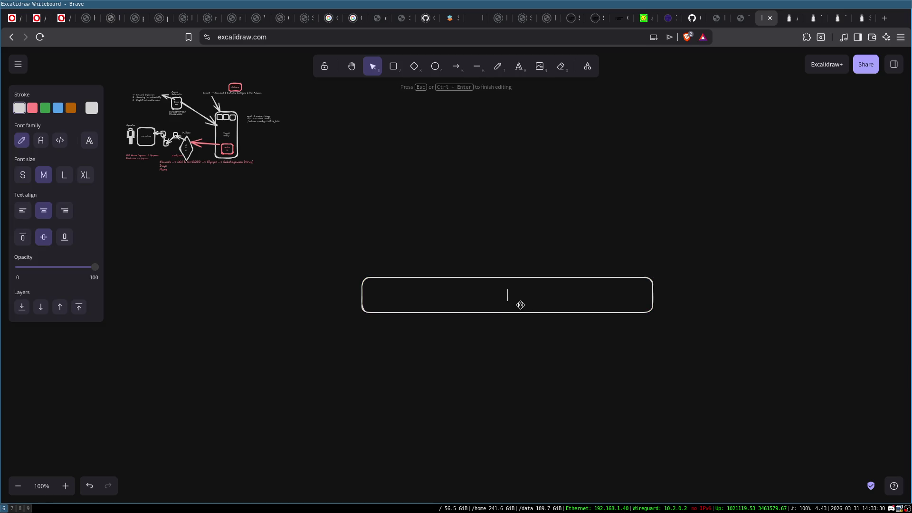
pyautogui.write('Wndows')
pyautogui.click(519, 195)
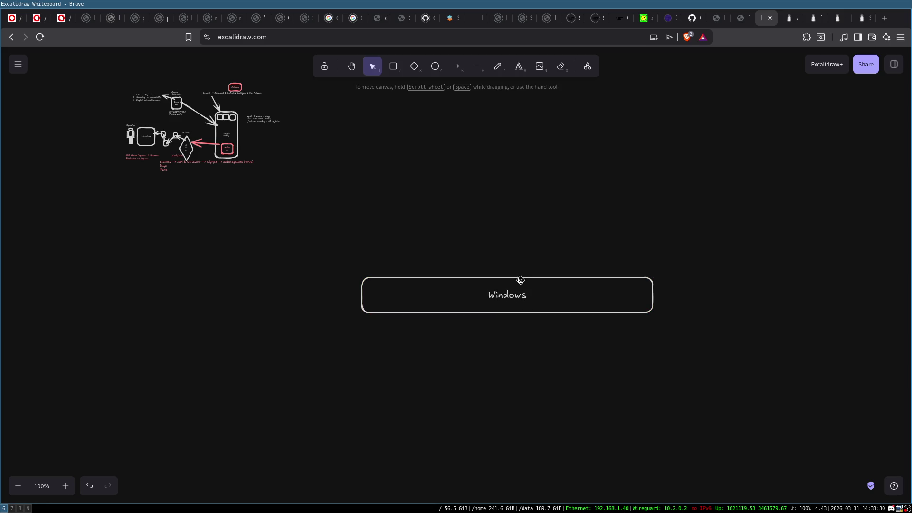
pyautogui.moveTo(502, 291); pyautogui.dragTo(425, 306)
# Draw a box above Windows and label it Software
pyautogui.click(393, 66)
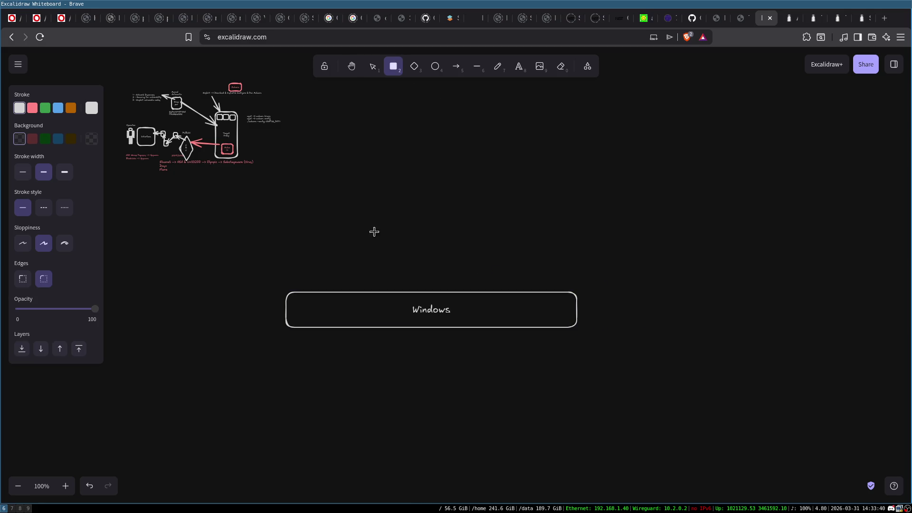
pyautogui.moveTo(358, 206)
pyautogui.mouseDown()
pyautogui.moveTo(483, 278)
pyautogui.moveTo(519, 281)
pyautogui.mouseUp()
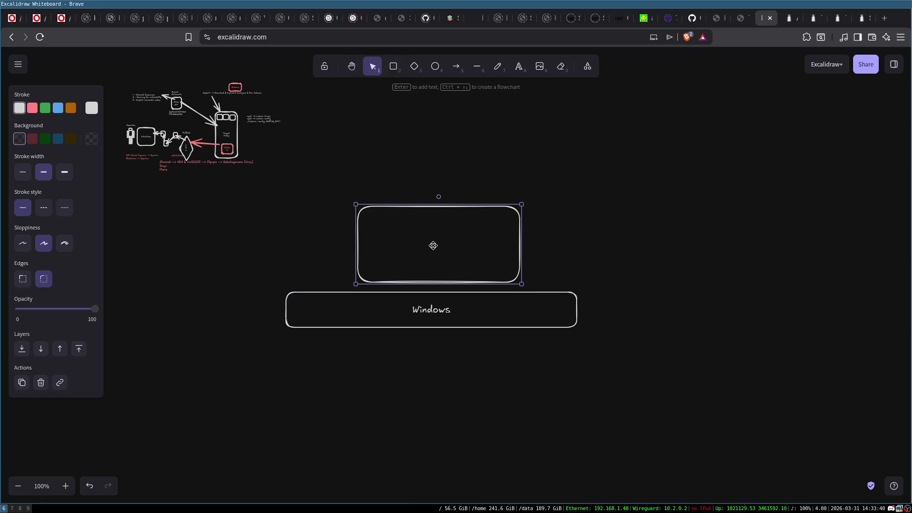
pyautogui.doubleClick(453, 263)
pyautogui.write('ftware')
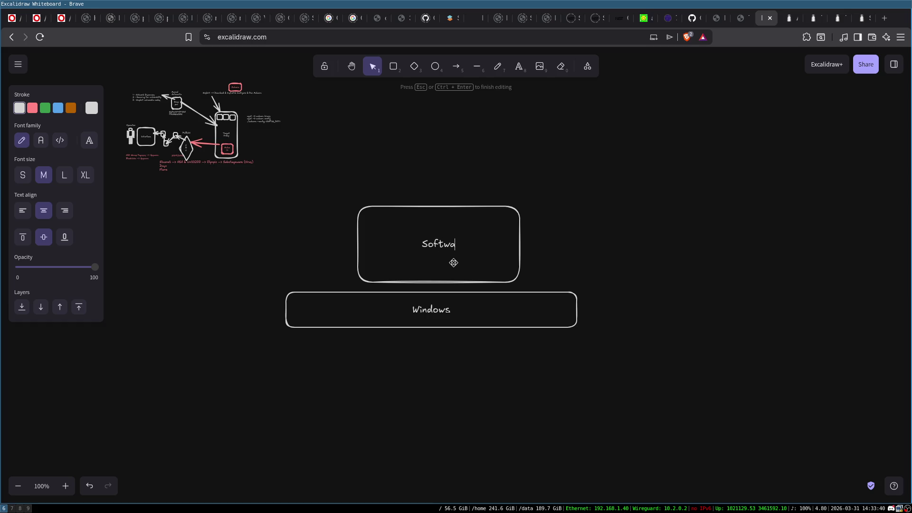
pyautogui.click(547, 206)
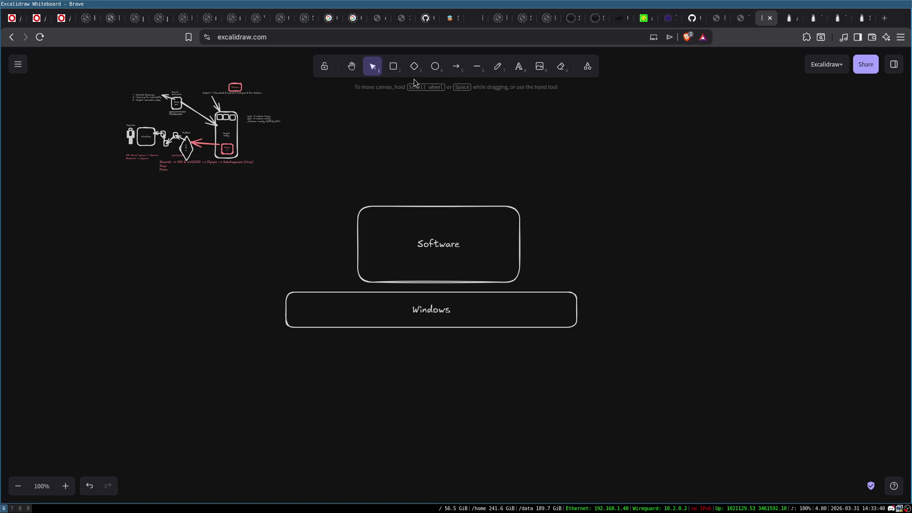
# Draw a box at the upper right labelled PLC
pyautogui.click(394, 67)
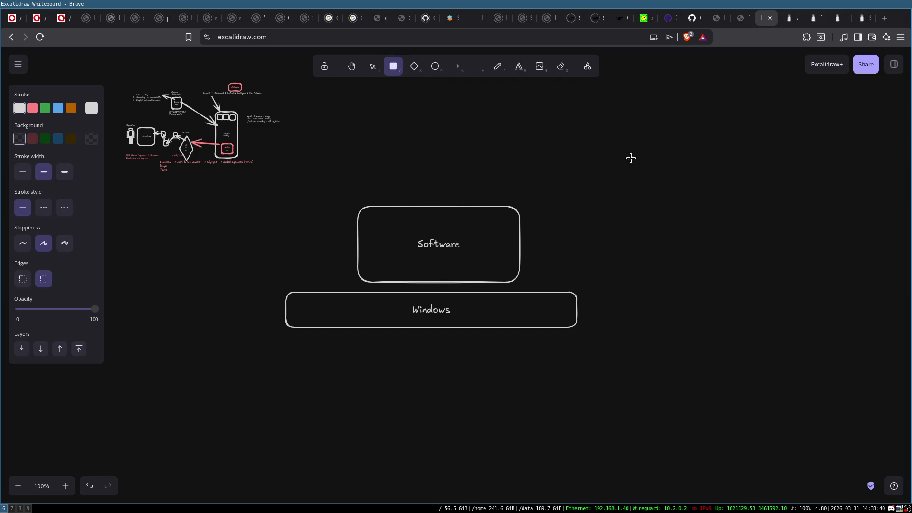
pyautogui.moveTo(617, 160)
pyautogui.mouseDown()
pyautogui.moveTo(714, 228)
pyautogui.moveTo(738, 222)
pyautogui.mouseUp()
pyautogui.doubleClick(679, 193)
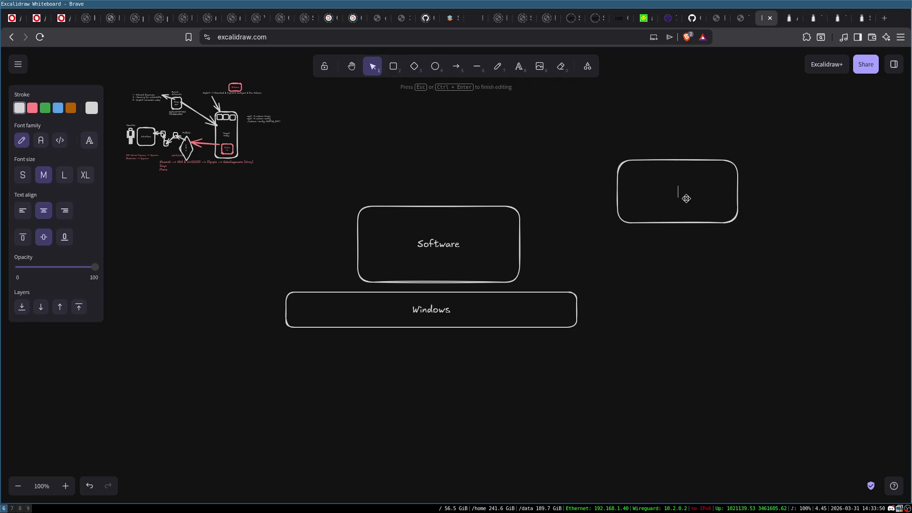
pyautogui.write('PlC')
pyautogui.click(731, 265)
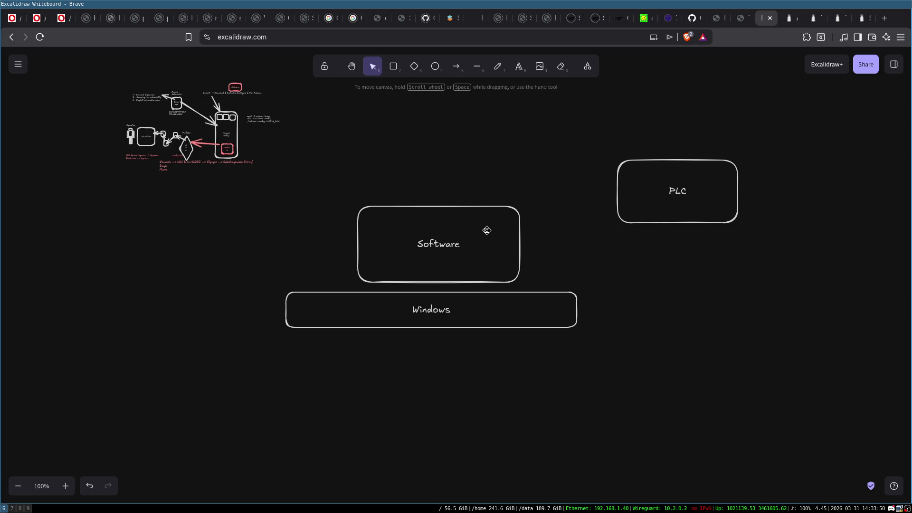
# Shift Software slightly left and add a full-width PC box below Windows
pyautogui.moveTo(486, 230); pyautogui.dragTo(417, 231)
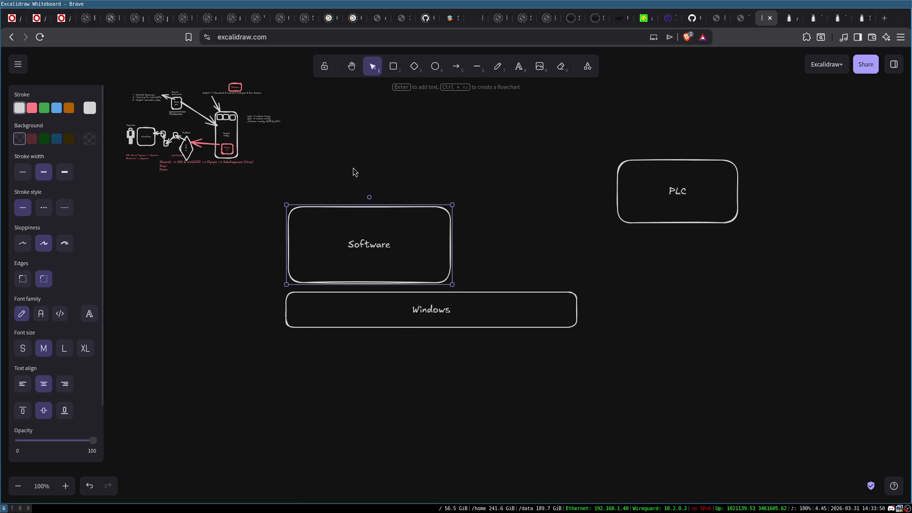
pyautogui.click(393, 66)
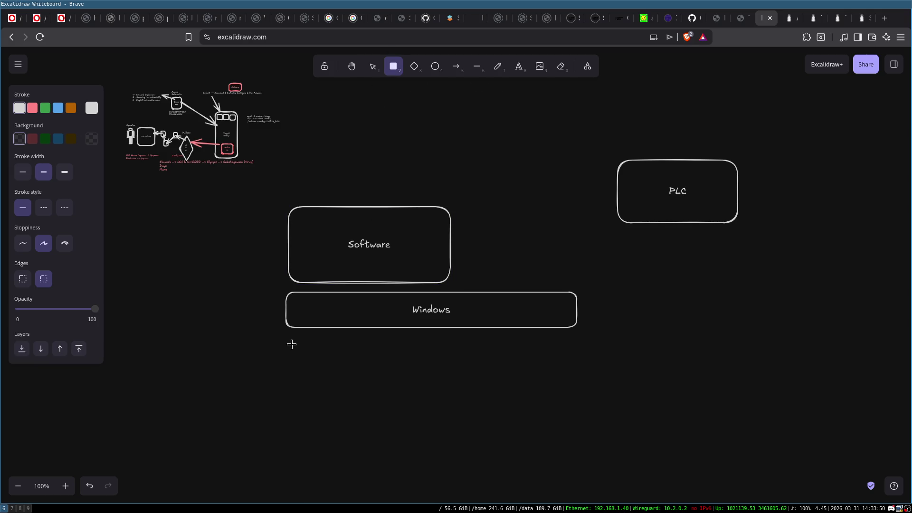
pyautogui.moveTo(287, 338)
pyautogui.mouseDown()
pyautogui.moveTo(544, 417)
pyautogui.moveTo(577, 376)
pyautogui.mouseUp()
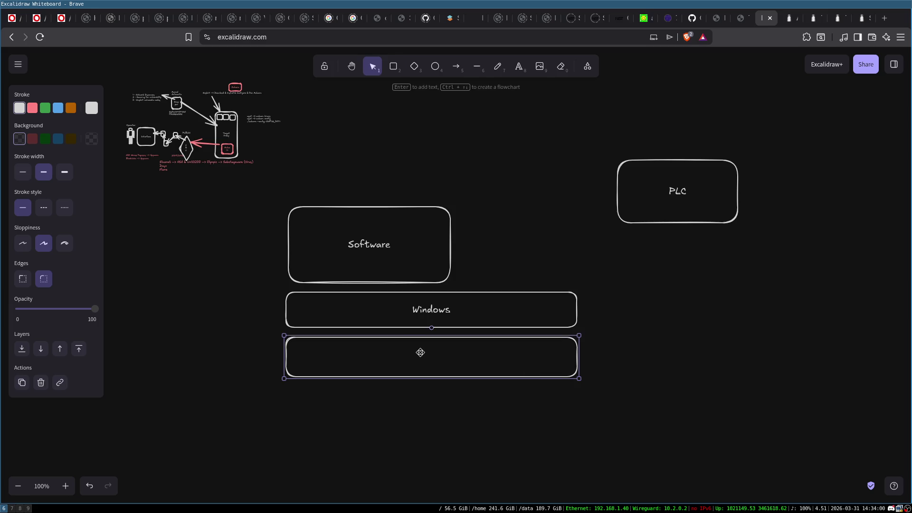
pyautogui.doubleClick(419, 350)
pyautogui.write('PC')
pyautogui.click(703, 267)
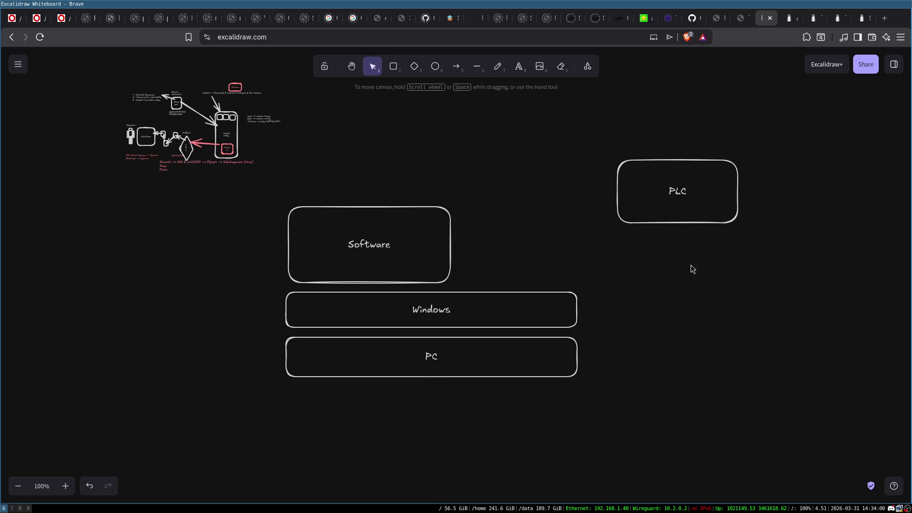
pyautogui.click(671, 188)
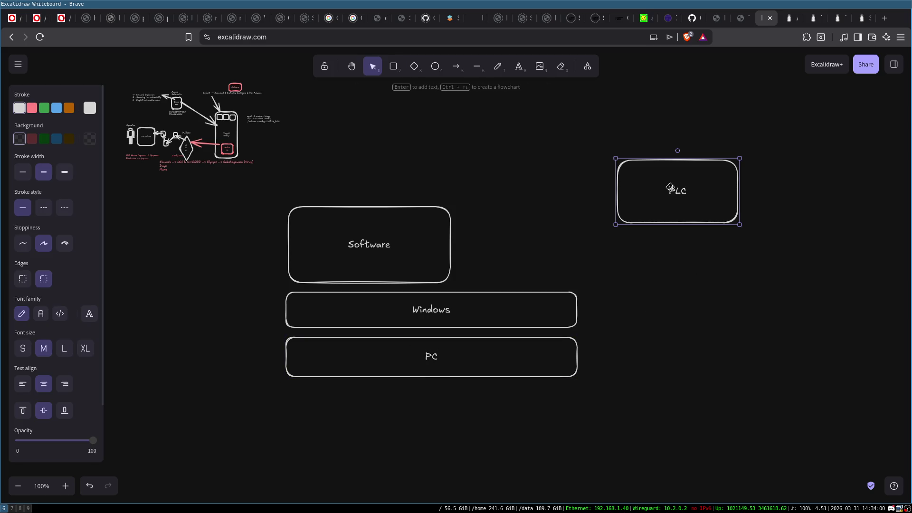
# Draw arrows between the PC and PLC boxes and nudge the PC box slightly down-right
pyautogui.click(456, 66)
pyautogui.moveTo(587, 361)
pyautogui.mouseDown()
pyautogui.moveTo(620, 221)
pyautogui.moveTo(615, 311)
pyautogui.moveTo(596, 375)
pyautogui.moveTo(565, 366)
pyautogui.mouseUp()
pyautogui.click(456, 66)
pyautogui.click(661, 164)
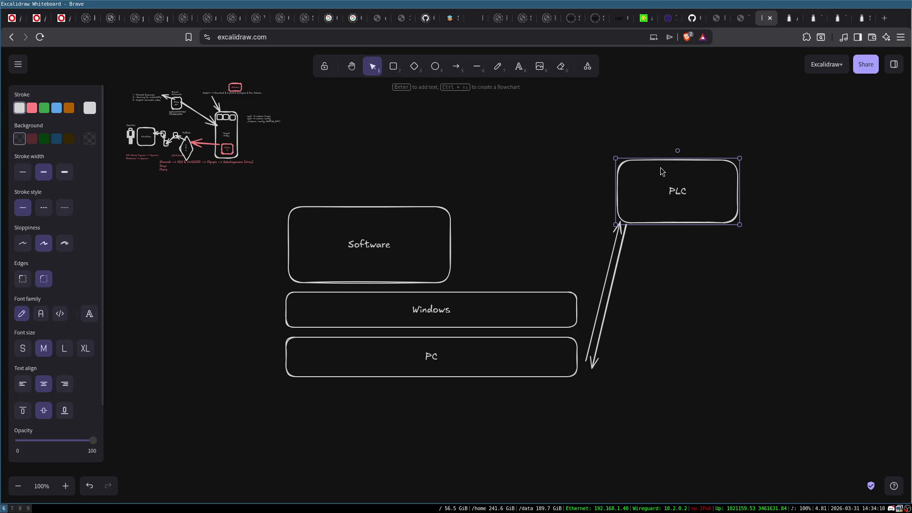
pyautogui.moveTo(464, 363); pyautogui.dragTo(467, 365)
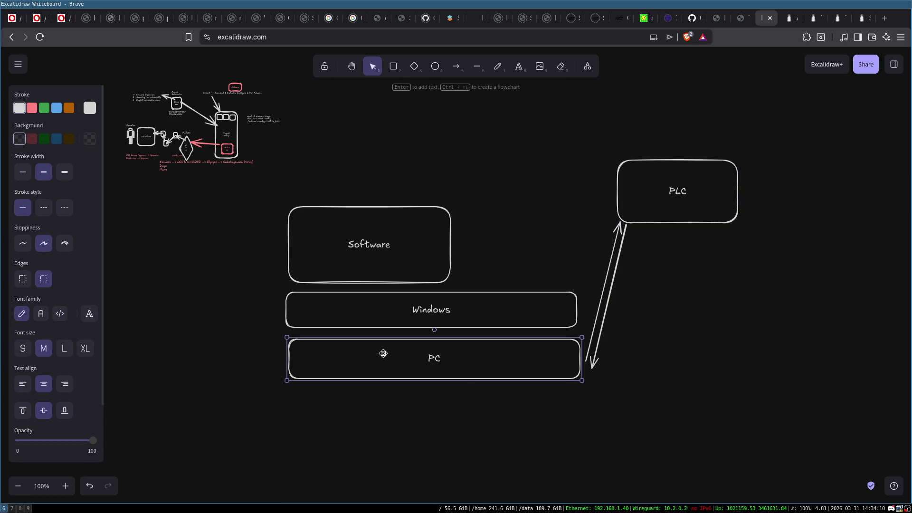
pyautogui.click(452, 427)
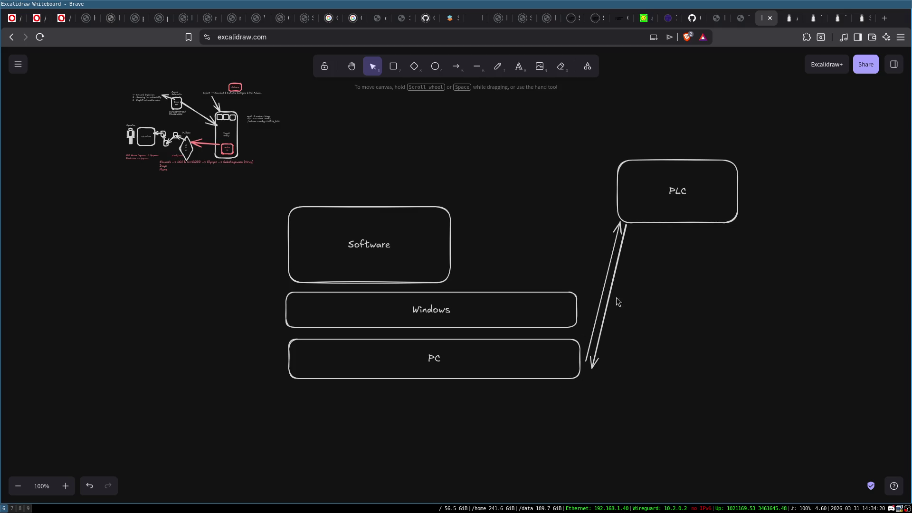
pyautogui.click(655, 177)
pyautogui.click(789, 320)
pyautogui.click(691, 189)
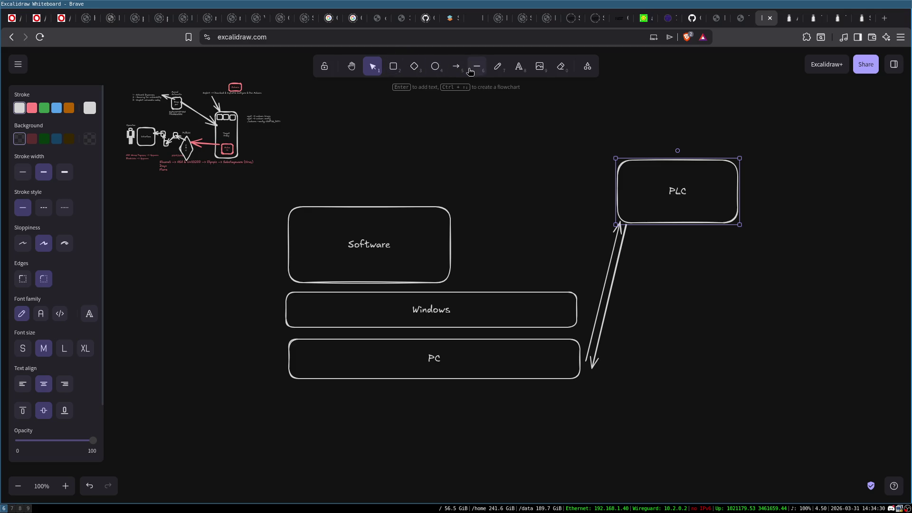
# Draw a diamond to the lower right of PLC, label it PUMP, and widen it
pyautogui.click(414, 68)
pyautogui.moveTo(735, 285); pyautogui.dragTo(779, 334)
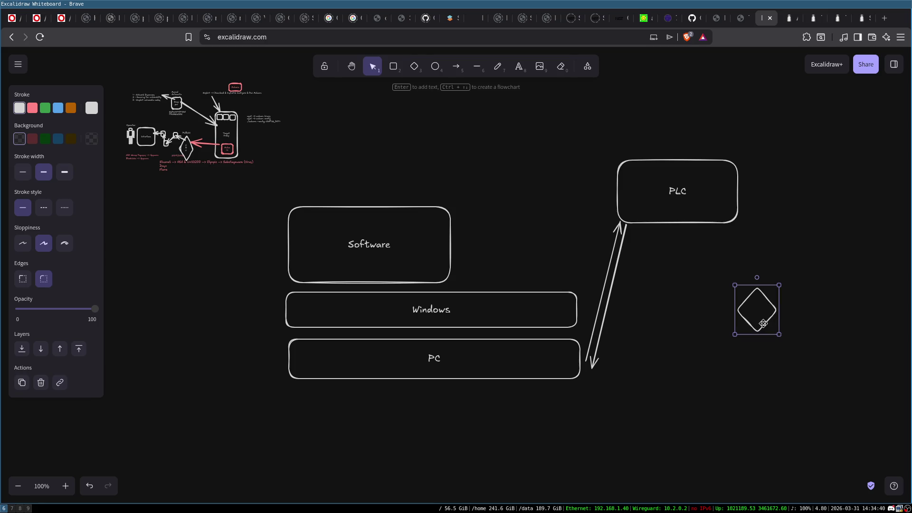
pyautogui.doubleClick(762, 324)
pyautogui.write('UMP')
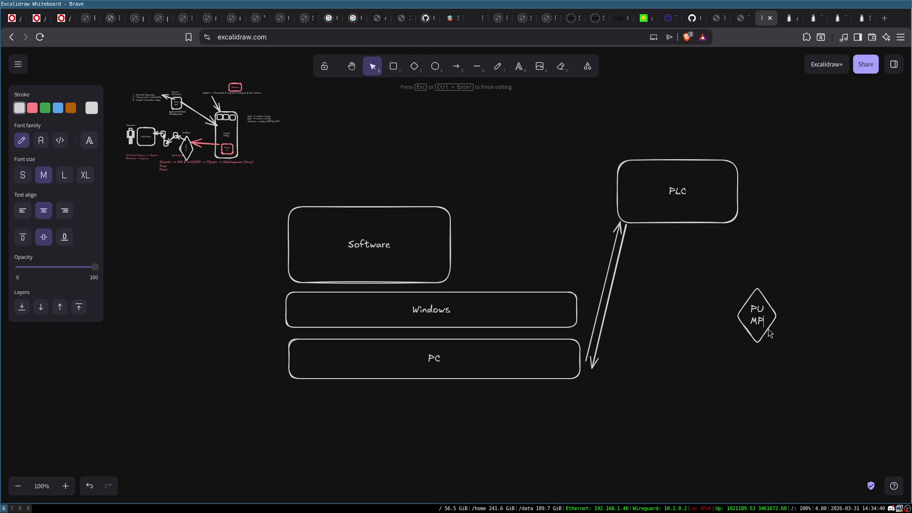
pyautogui.press('Escape')
pyautogui.moveTo(781, 315)
pyautogui.mouseDown()
pyautogui.moveTo(810, 315)
pyautogui.moveTo(840, 128)
pyautogui.moveTo(850, 126)
pyautogui.mouseUp()
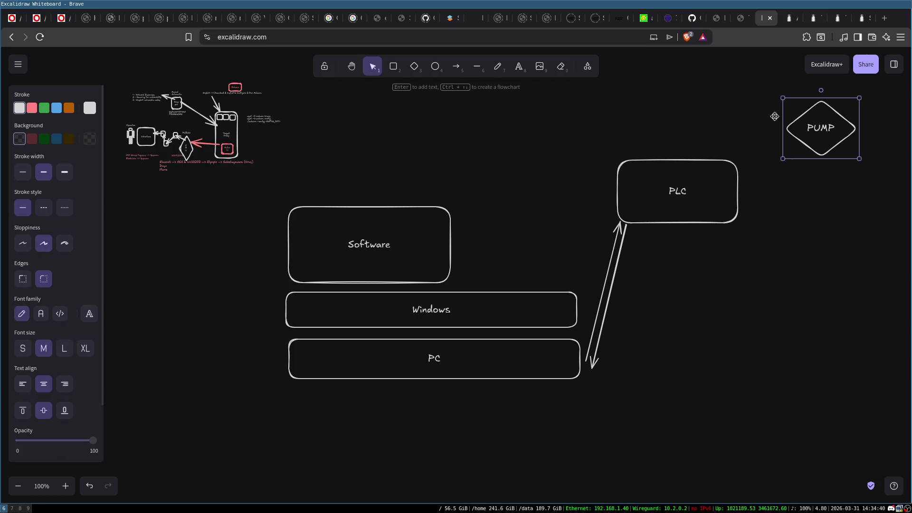
# Add a diamond labelled MOTOR and place it just below PUMP
pyautogui.click(414, 67)
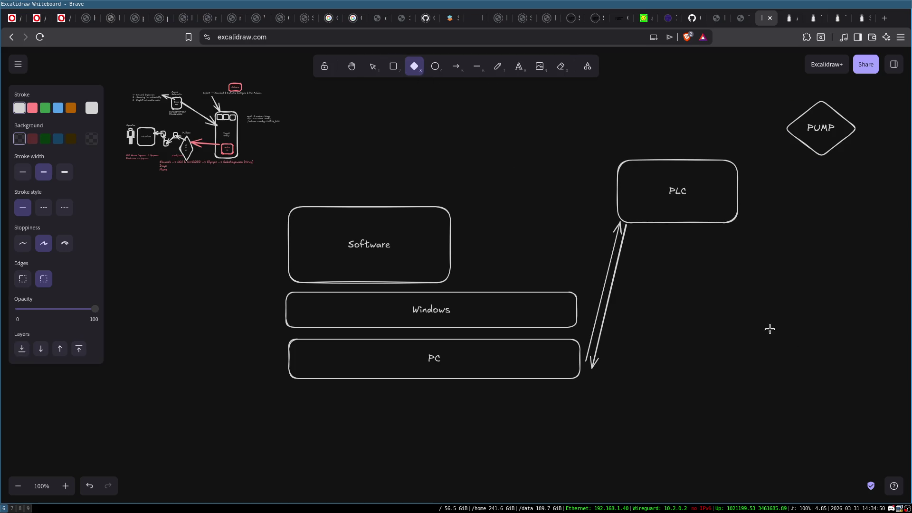
pyautogui.moveTo(753, 313); pyautogui.dragTo(838, 388)
pyautogui.press('Return')
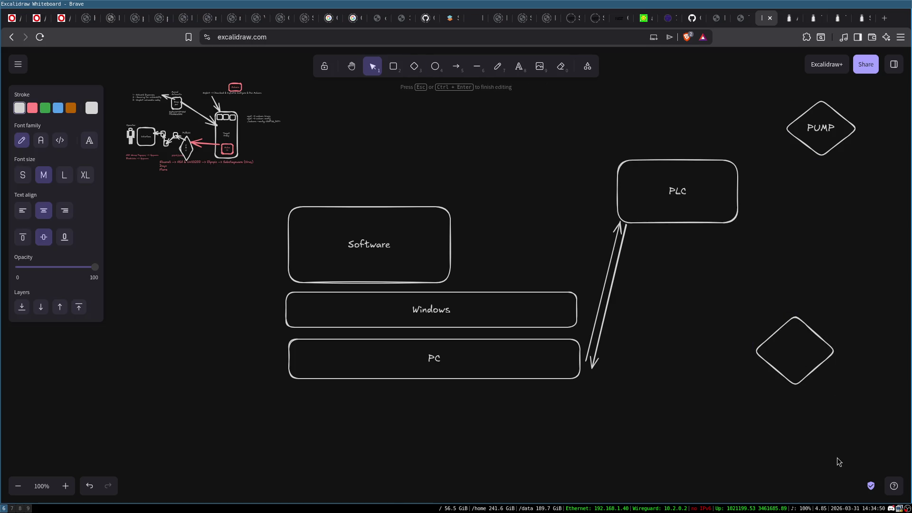
pyautogui.write('MOTOR')
pyautogui.press('Escape')
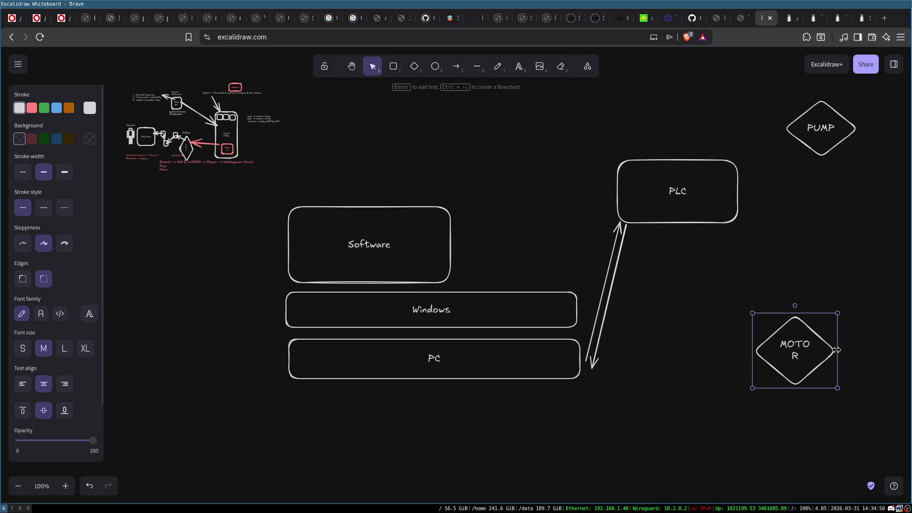
pyautogui.moveTo(836, 350)
pyautogui.mouseDown()
pyautogui.moveTo(850, 349)
pyautogui.moveTo(843, 218)
pyautogui.moveTo(853, 196)
pyautogui.moveTo(852, 206)
pyautogui.mouseUp()
# Duplicate MOTOR below it, relabel the copy TURBINE, and widen it to fit
pyautogui.hotkey('ctrl', 'v')
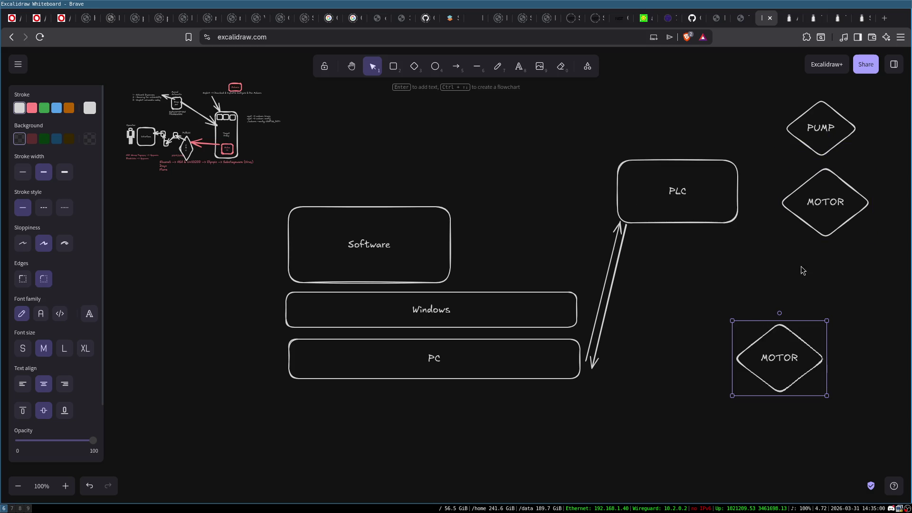
pyautogui.moveTo(788, 363)
pyautogui.mouseDown()
pyautogui.moveTo(850, 303)
pyautogui.moveTo(829, 300)
pyautogui.mouseUp()
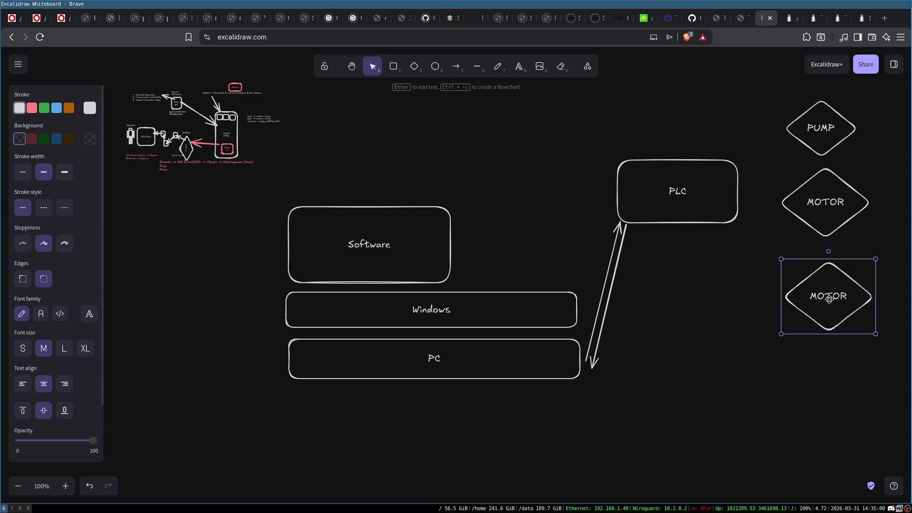
pyautogui.doubleClick(829, 300)
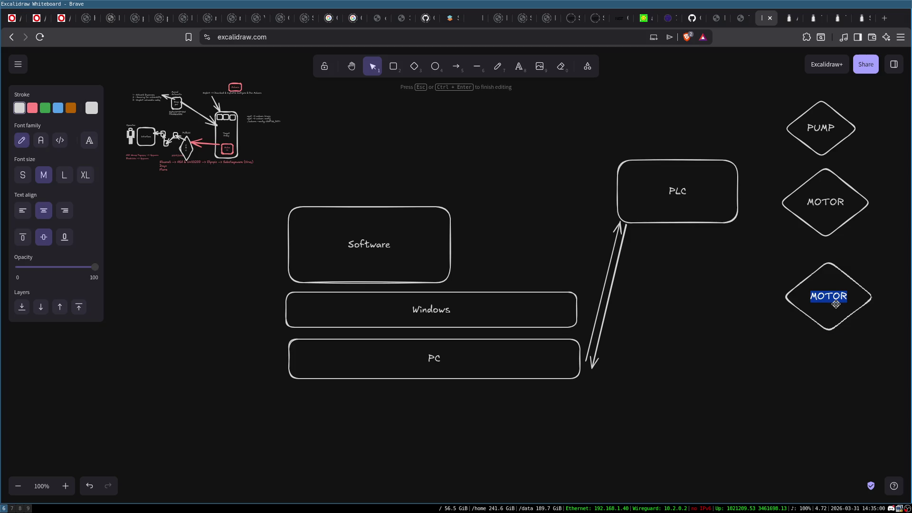
pyautogui.write('TURBINE')
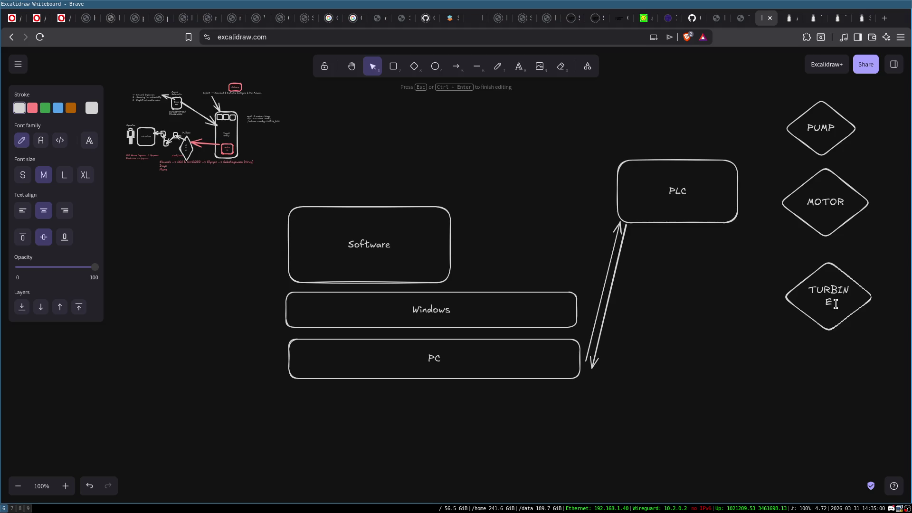
pyautogui.press('Escape')
pyautogui.moveTo(781, 298)
pyautogui.mouseDown()
pyautogui.moveTo(764, 291)
pyautogui.moveTo(769, 300)
pyautogui.mouseUp()
# Copy TURBINE below itself and relabel the copy VALVE
pyautogui.moveTo(834, 300)
pyautogui.mouseDown()
pyautogui.moveTo(815, 401)
pyautogui.moveTo(828, 389)
pyautogui.mouseUp()
pyautogui.doubleClick(828, 389)
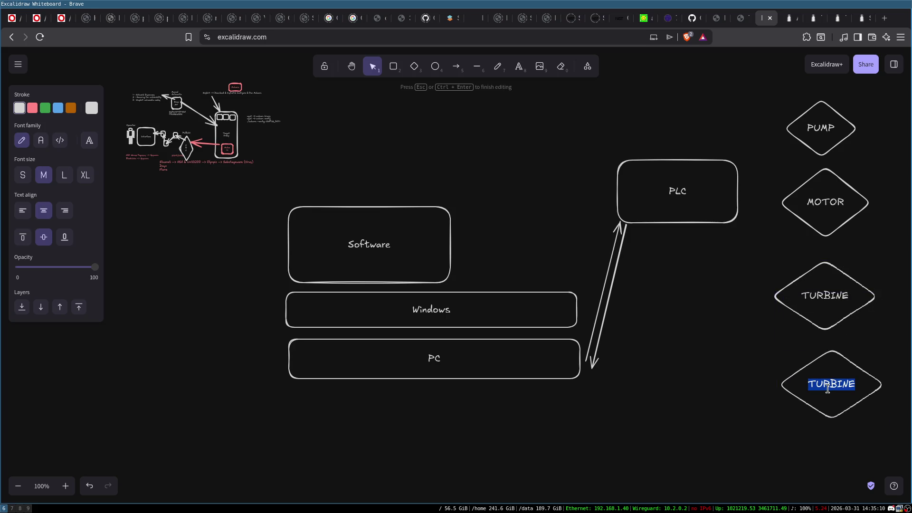
pyautogui.write('VALVE')
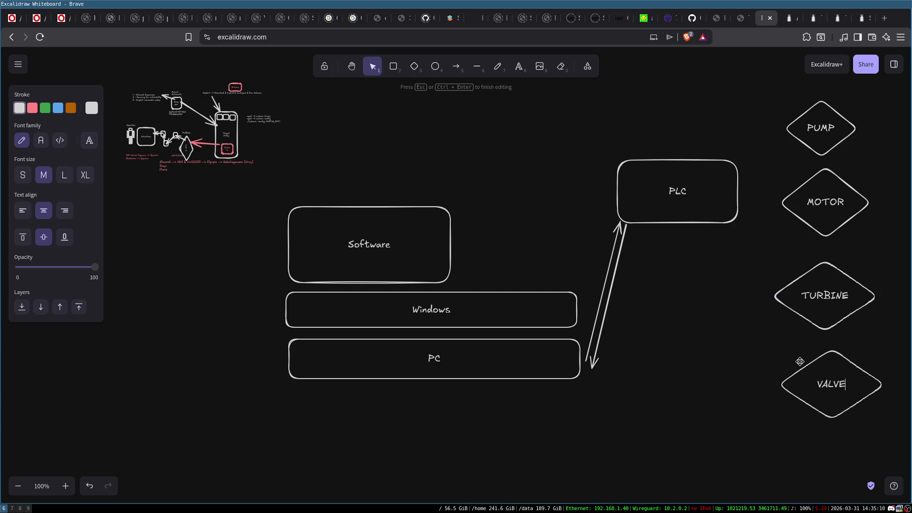
pyautogui.click(774, 345)
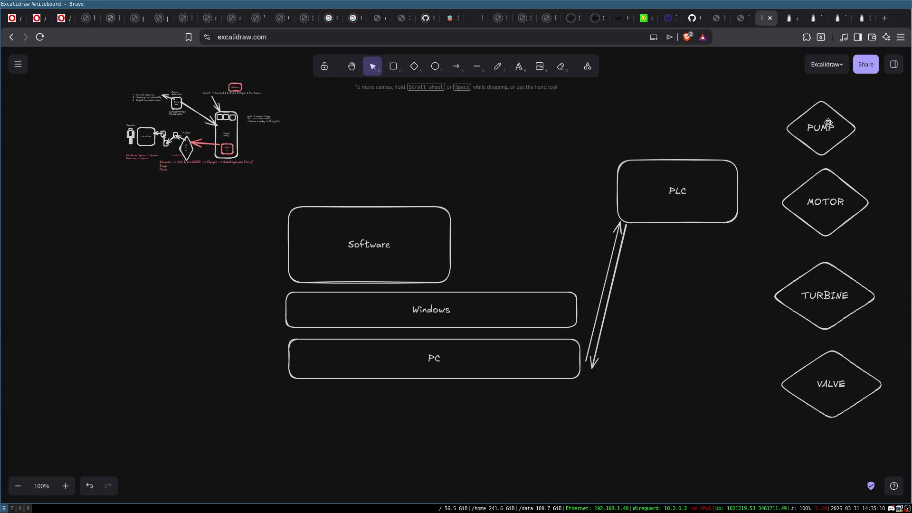
pyautogui.click(827, 122)
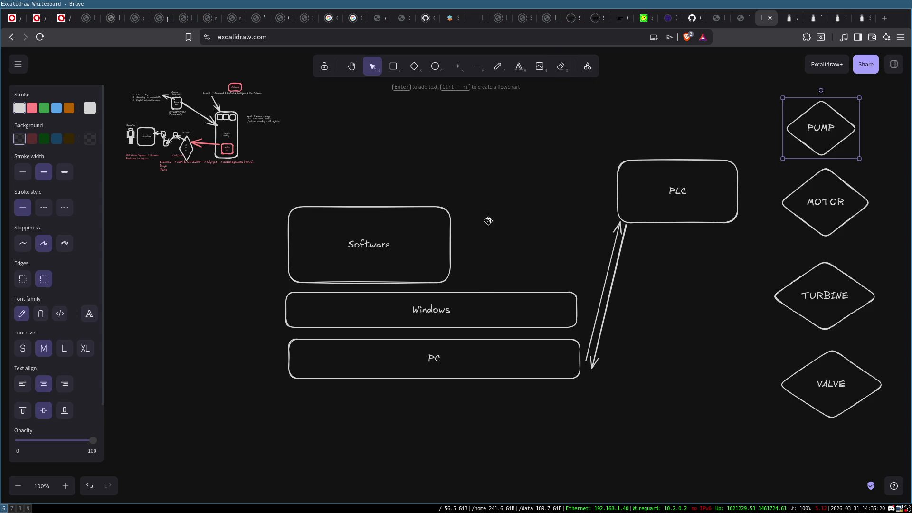
# Nudge the MOTOR and TURBINE diamonds slightly down to even out the column
pyautogui.click(827, 205)
pyautogui.moveTo(820, 196); pyautogui.dragTo(820, 205)
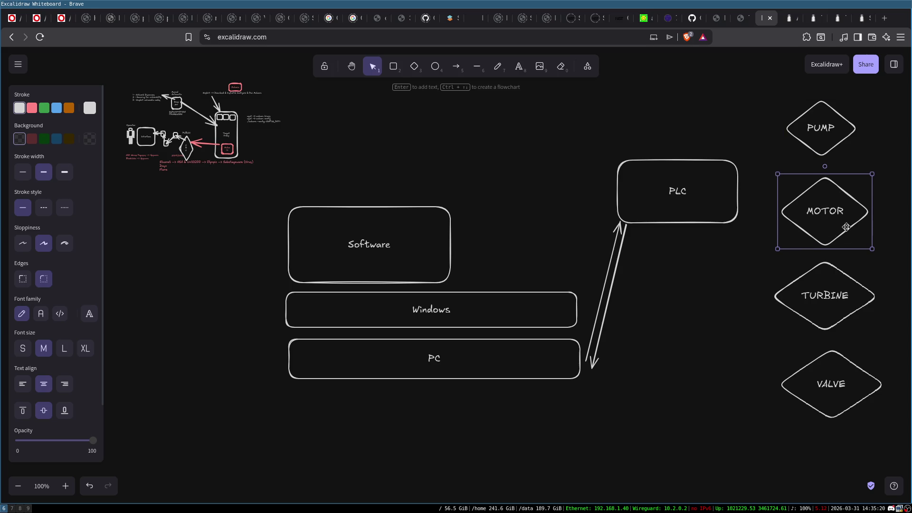
pyautogui.click(845, 291)
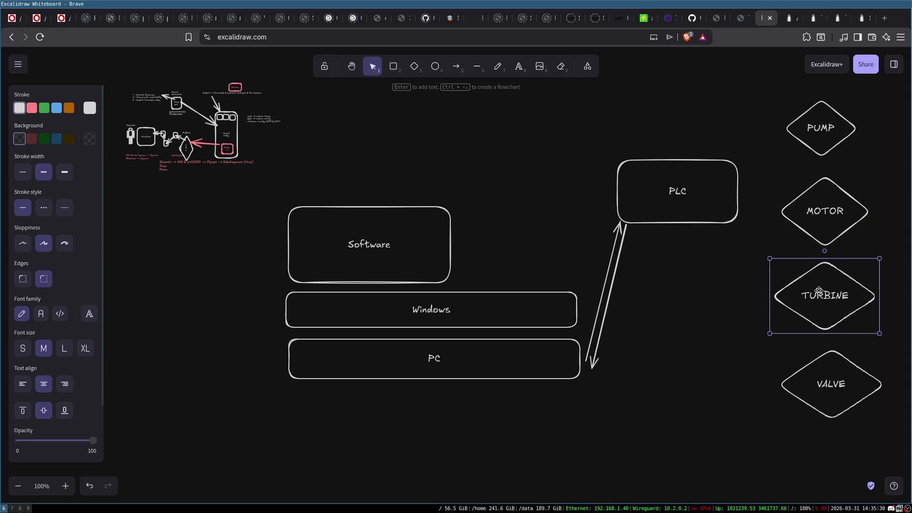
pyautogui.moveTo(833, 297); pyautogui.dragTo(836, 304)
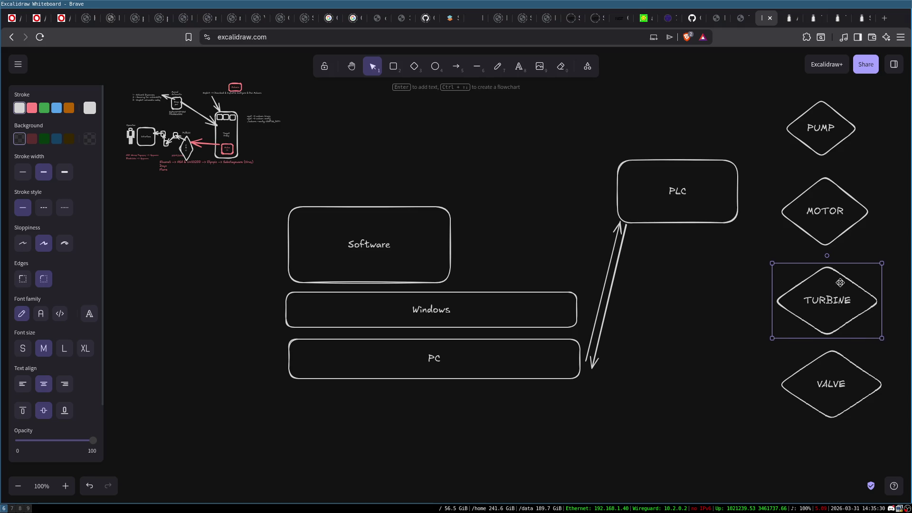
pyautogui.click(838, 377)
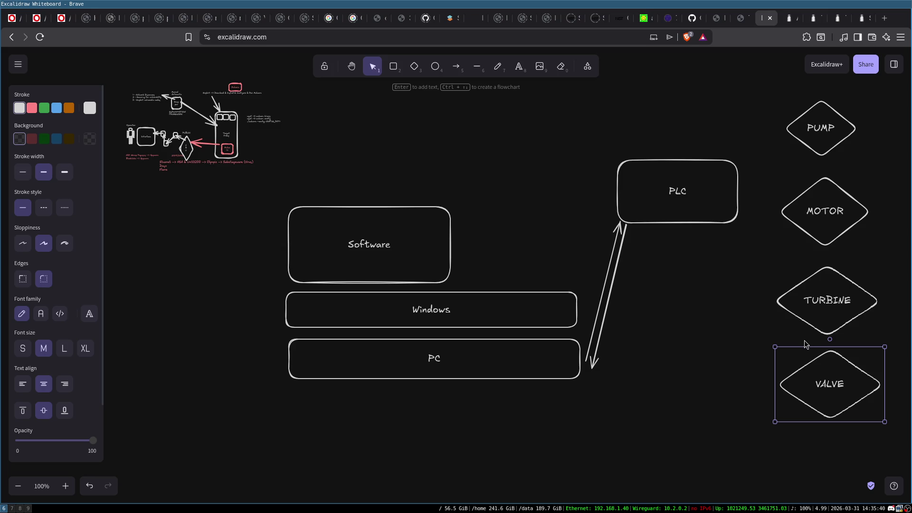
pyautogui.click(731, 342)
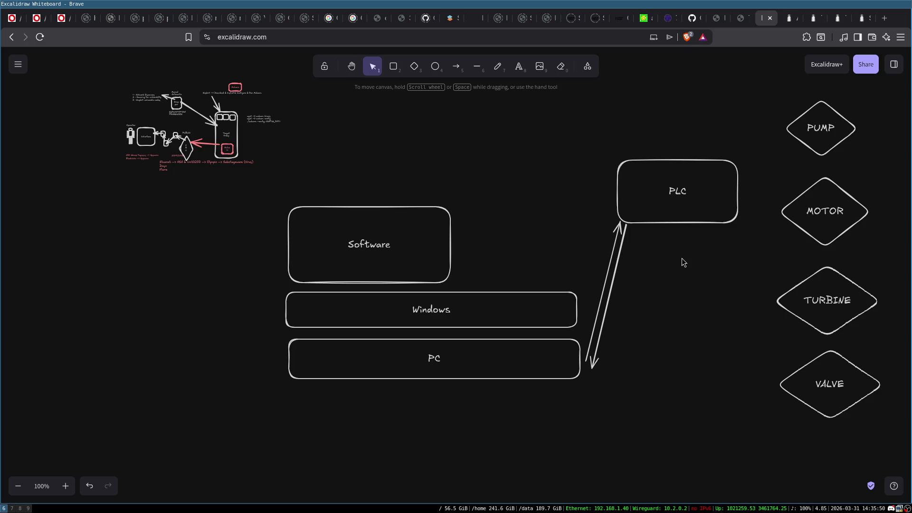
# Move the small reference sketch up and to the left
pyautogui.click(154, 99)
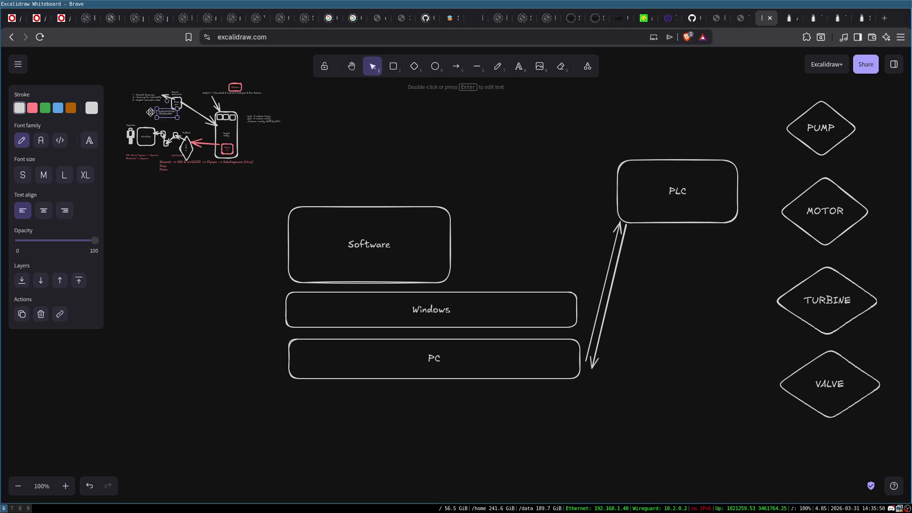
pyautogui.hotkey('ctrl', 'z')
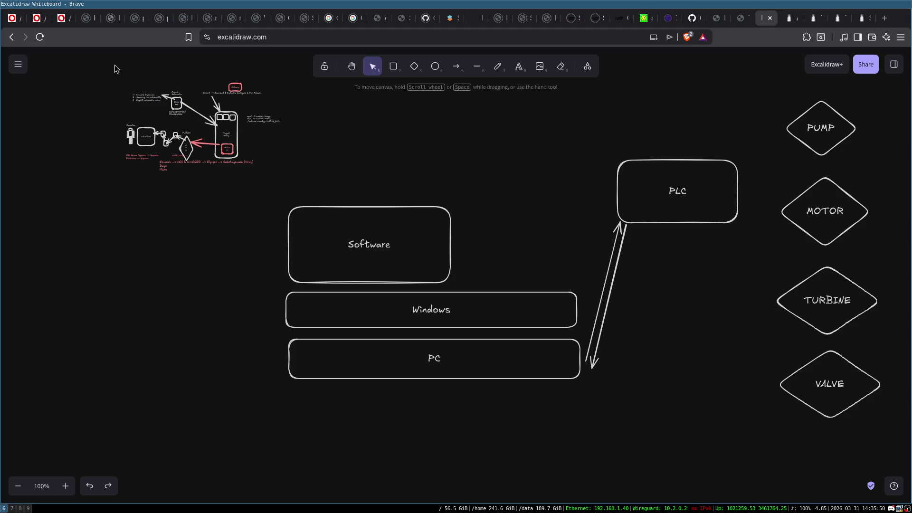
pyautogui.moveTo(115, 70); pyautogui.dragTo(282, 210)
pyautogui.moveTo(213, 130); pyautogui.dragTo(188, 103)
pyautogui.click(403, 144)
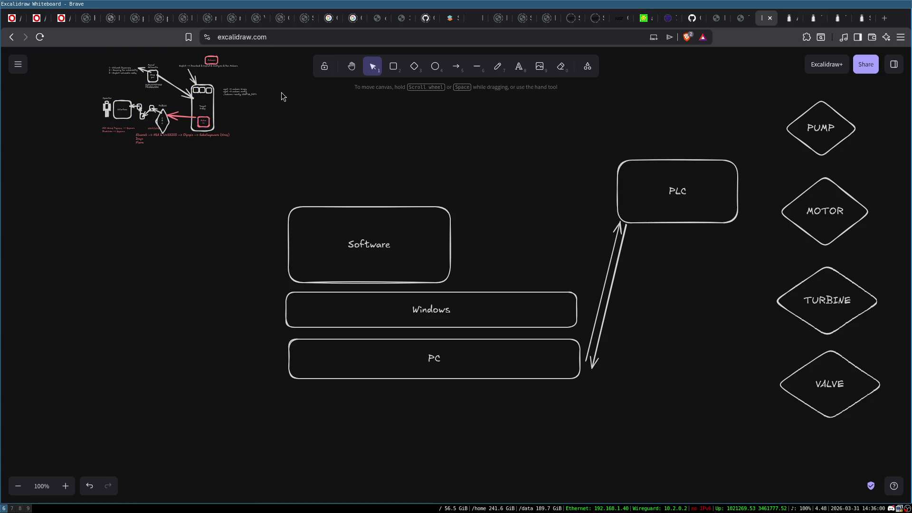
# Shrink the PC-PLC-devices diagram, move it left, and draw a large rounded box to its right
pyautogui.moveTo(270, 79)
pyautogui.mouseDown()
pyautogui.moveTo(759, 467)
pyautogui.moveTo(873, 467)
pyautogui.moveTo(888, 477)
pyautogui.mouseUp()
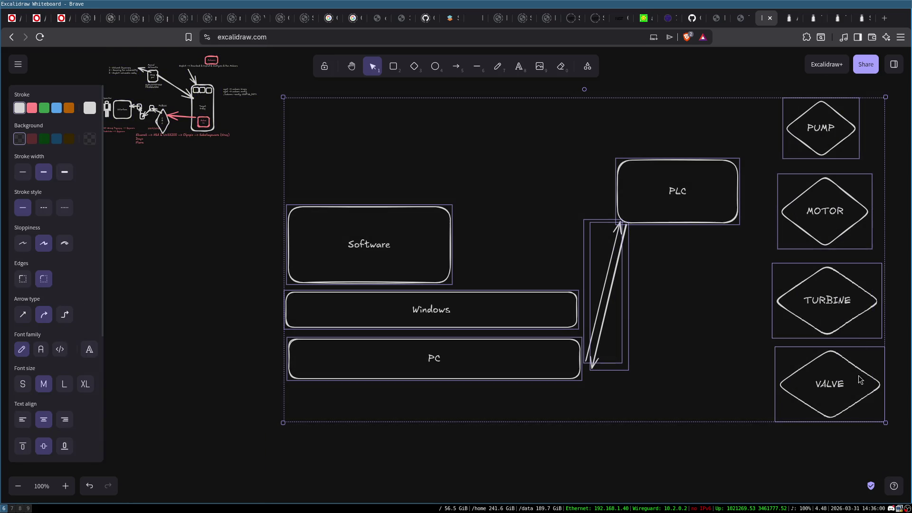
pyautogui.moveTo(887, 97); pyautogui.dragTo(679, 212)
pyautogui.moveTo(559, 293)
pyautogui.mouseDown()
pyautogui.moveTo(389, 323)
pyautogui.moveTo(392, 269)
pyautogui.mouseUp()
pyautogui.click(633, 245)
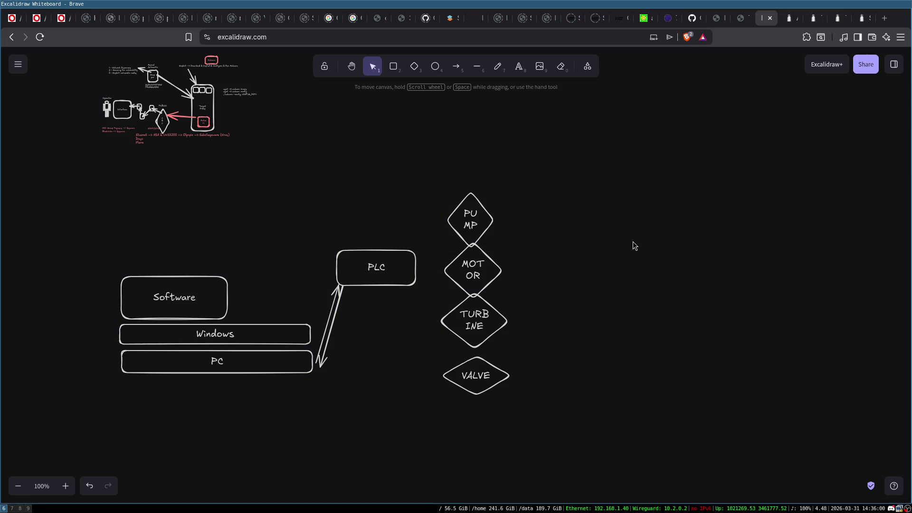
pyautogui.click(393, 67)
pyautogui.moveTo(641, 212)
pyautogui.mouseDown()
pyautogui.moveTo(792, 261)
pyautogui.moveTo(813, 385)
pyautogui.mouseUp()
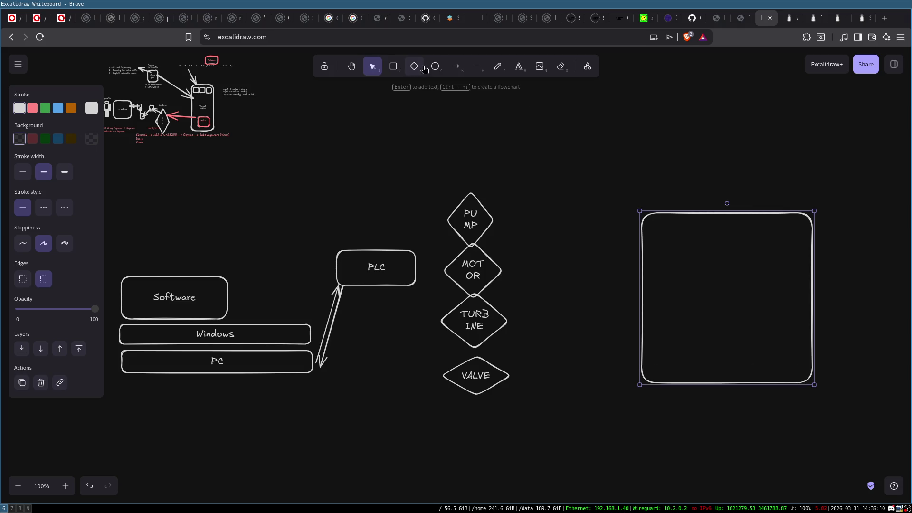
# Draw a smaller box inside the big one holding a small diamond labelled R
pyautogui.click(397, 66)
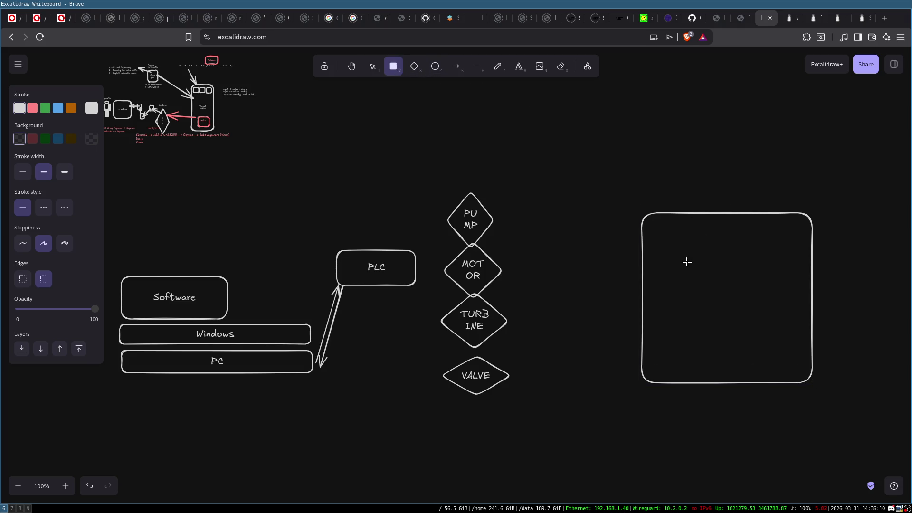
pyautogui.moveTo(680, 254); pyautogui.dragTo(776, 348)
pyautogui.click(414, 66)
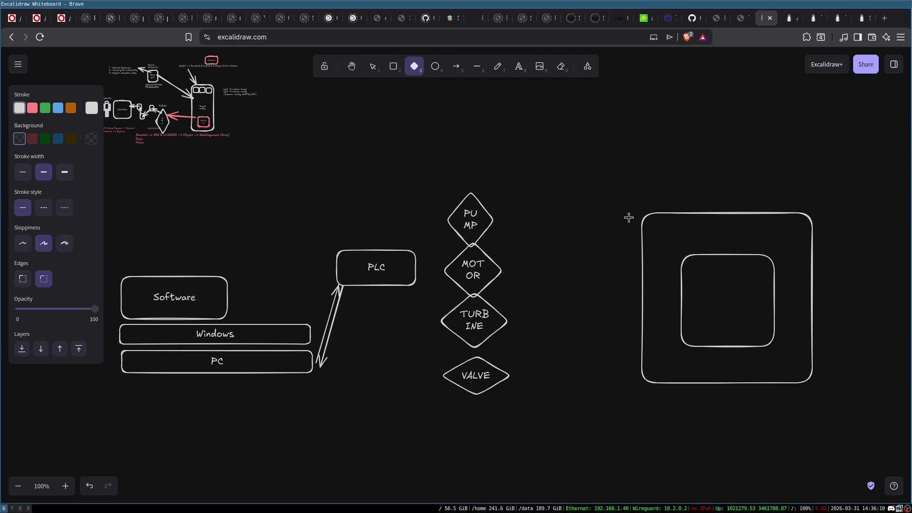
pyautogui.moveTo(712, 276); pyautogui.dragTo(748, 326)
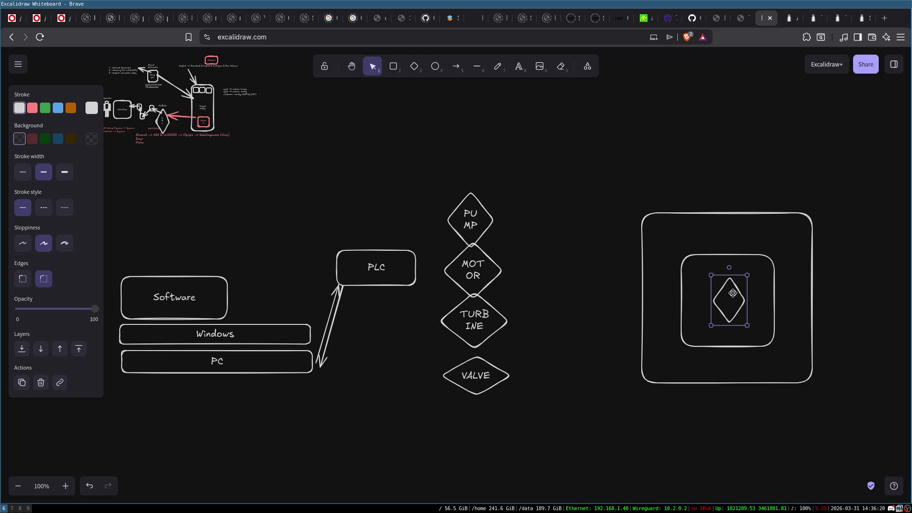
pyautogui.doubleClick(731, 298)
pyautogui.write('REcator')
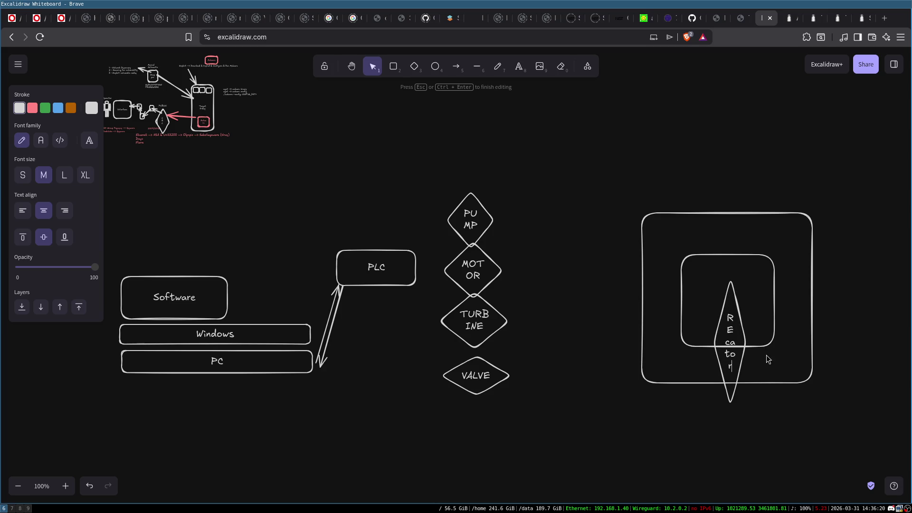
pyautogui.hotkey('ctrl', 'BackSpace')
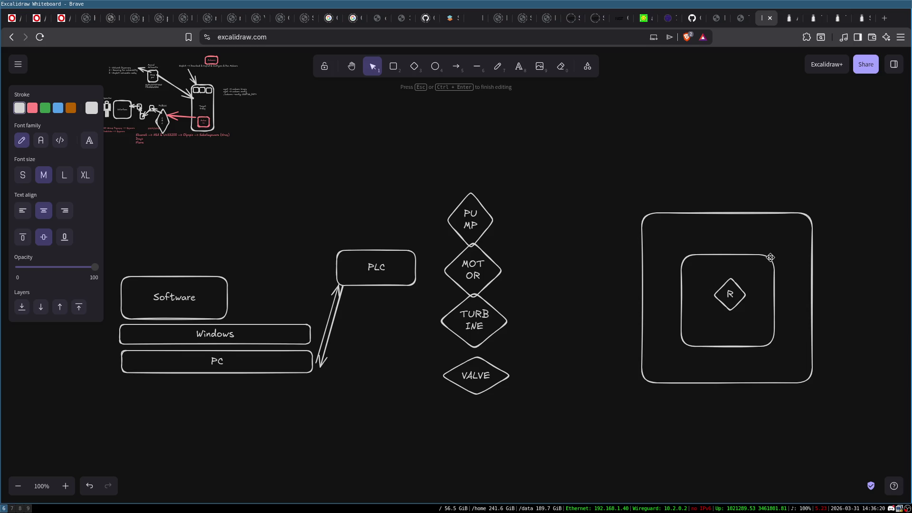
pyautogui.click(770, 263)
# Label the inner box Pool
pyautogui.click(729, 266)
pyautogui.doubleClick(728, 266)
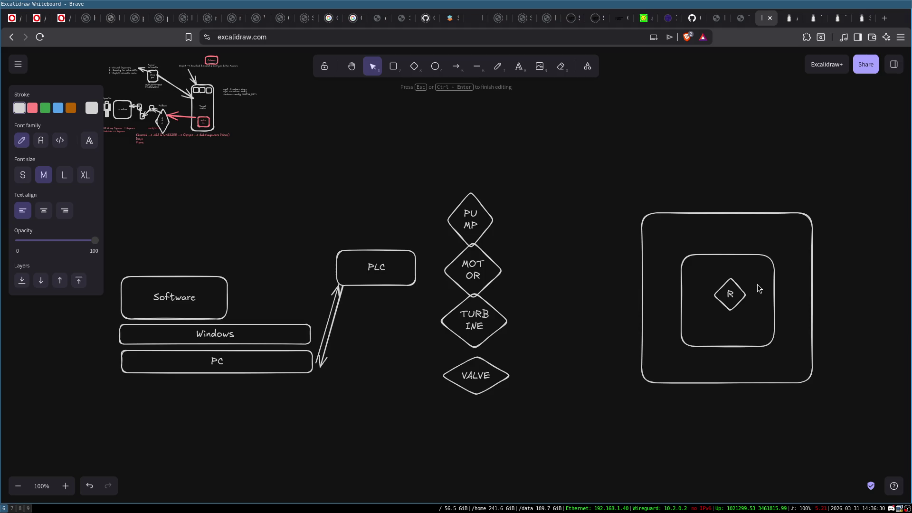
pyautogui.write('Pool')
pyautogui.click(750, 134)
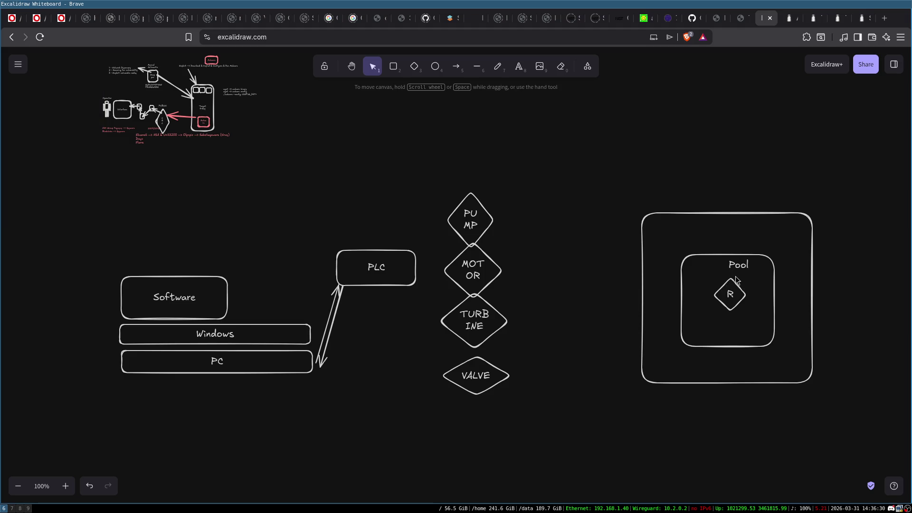
pyautogui.click(729, 267)
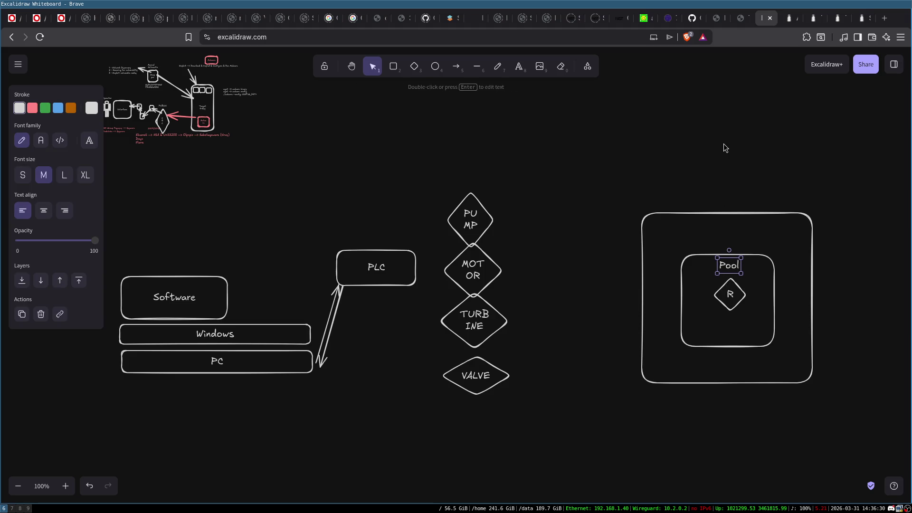
# Shift the R diamond a few pixels down-right to centre it in Pool
pyautogui.click(730, 294)
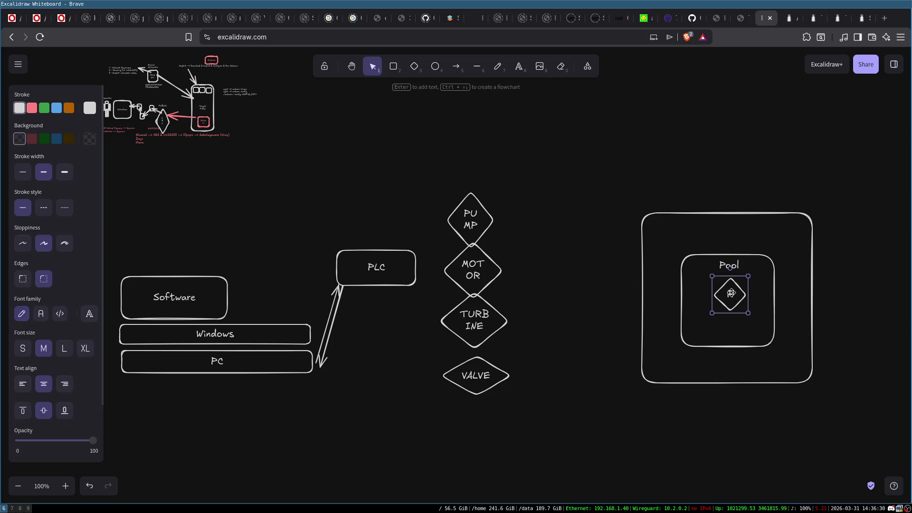
pyautogui.click(768, 276)
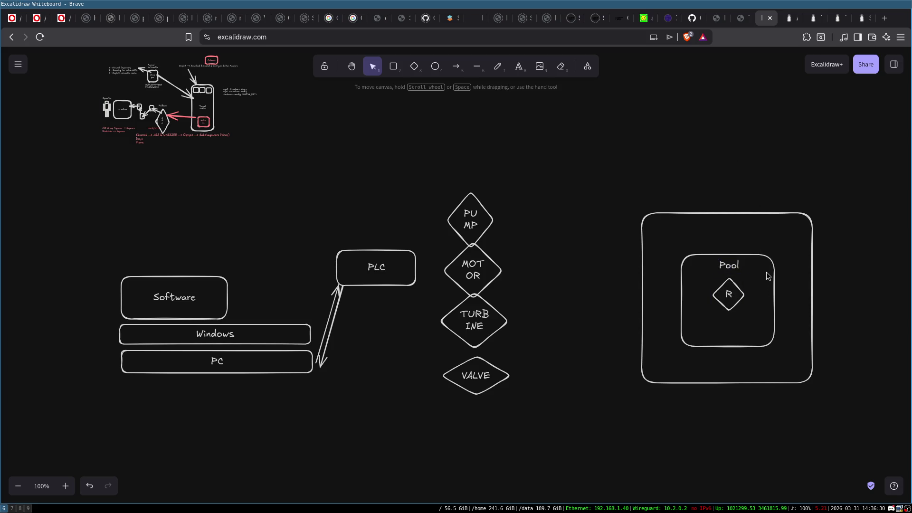
pyautogui.moveTo(733, 295); pyautogui.dragTo(735, 297)
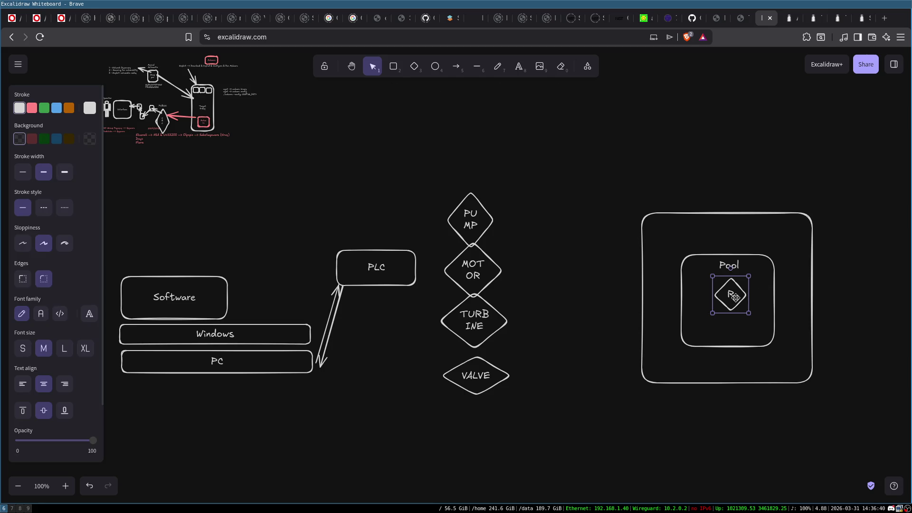
pyautogui.click(861, 218)
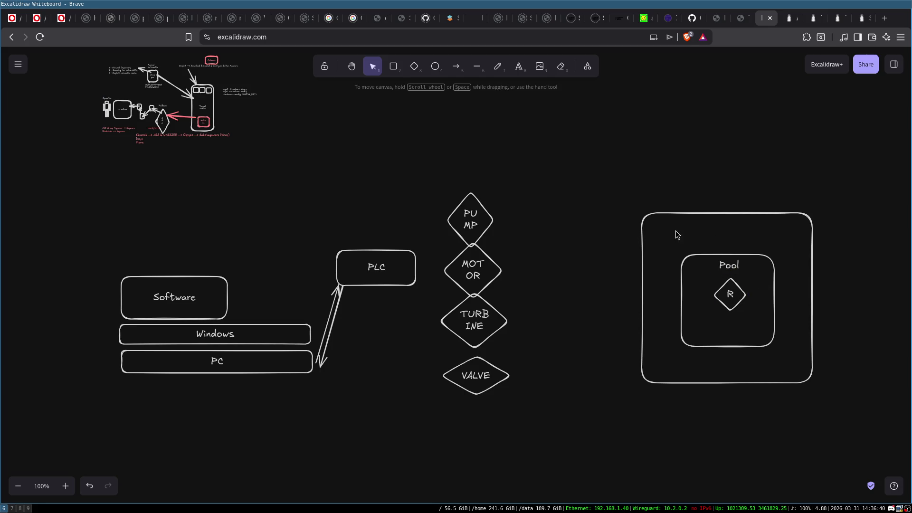
pyautogui.click(660, 217)
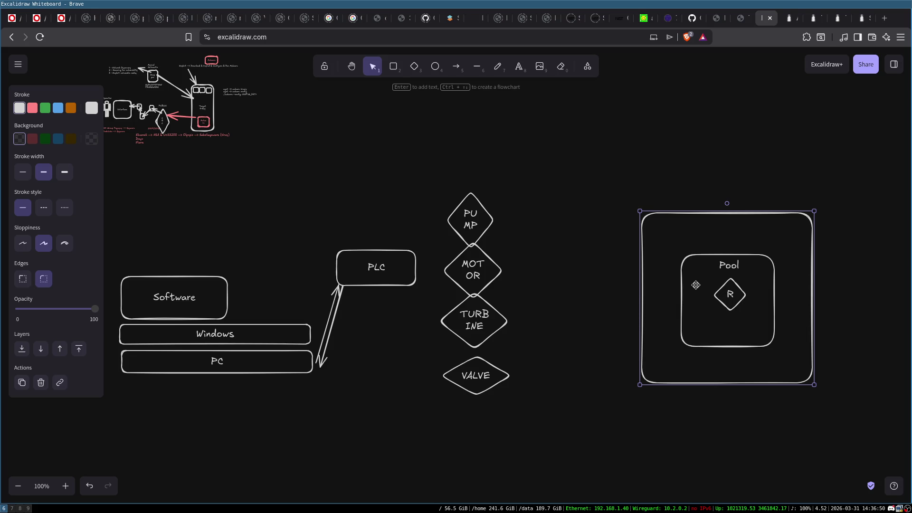
# Draw two parallel vertical lines rising from the top of the outer box
pyautogui.click(694, 278)
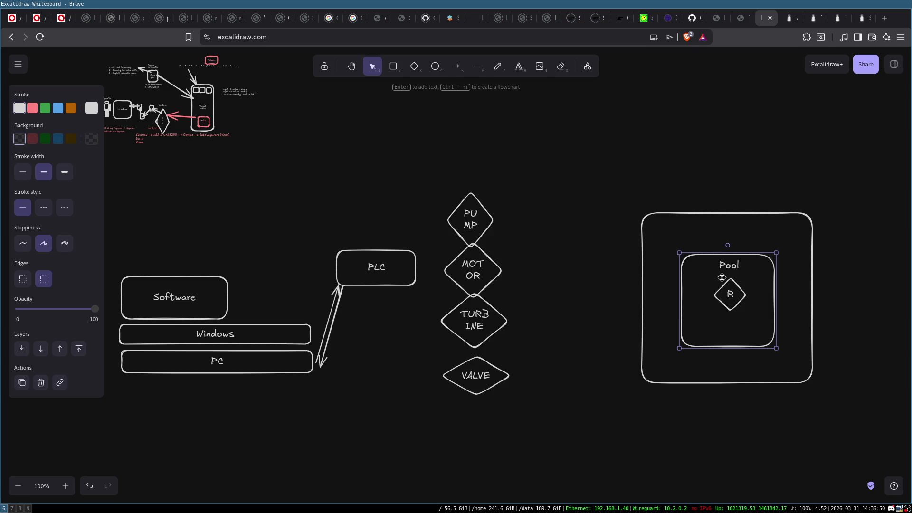
pyautogui.click(475, 70)
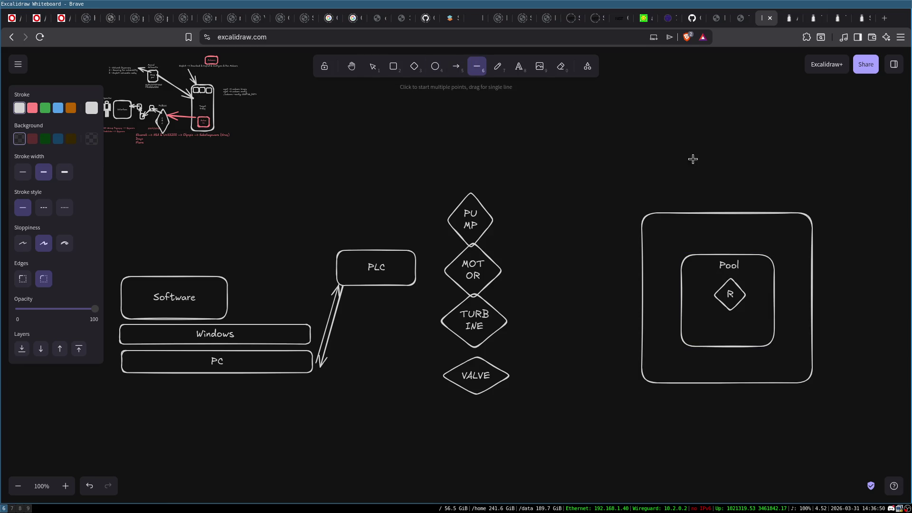
pyautogui.moveTo(702, 177); pyautogui.dragTo(706, 216)
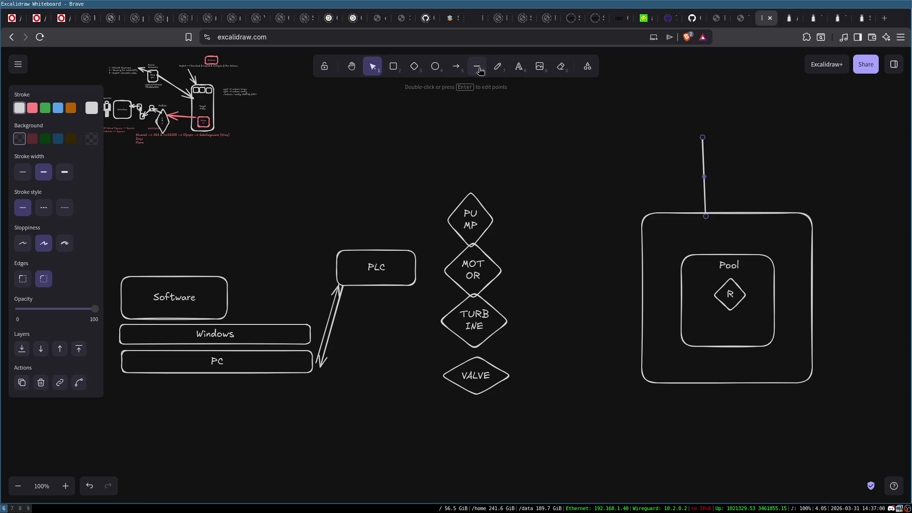
pyautogui.press('l')
pyautogui.moveTo(712, 139); pyautogui.dragTo(715, 213)
pyautogui.press('l')
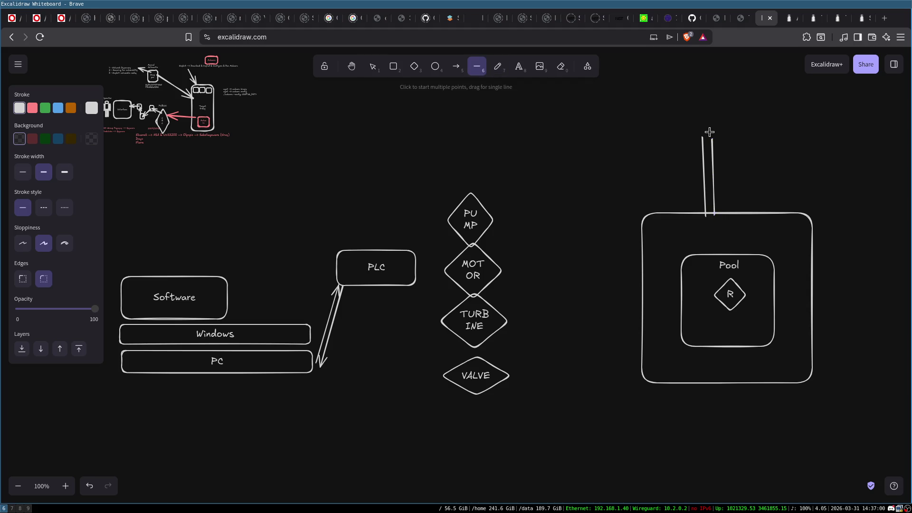
# Add two horizontal lines turning the pipe right, ending at a new small diamond
pyautogui.moveTo(703, 122); pyautogui.dragTo(811, 122)
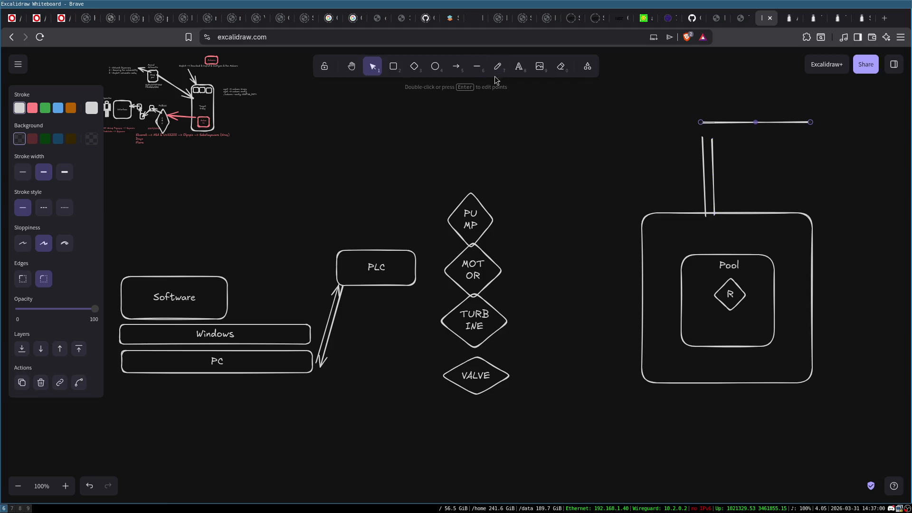
pyautogui.click(704, 145)
pyautogui.click(474, 71)
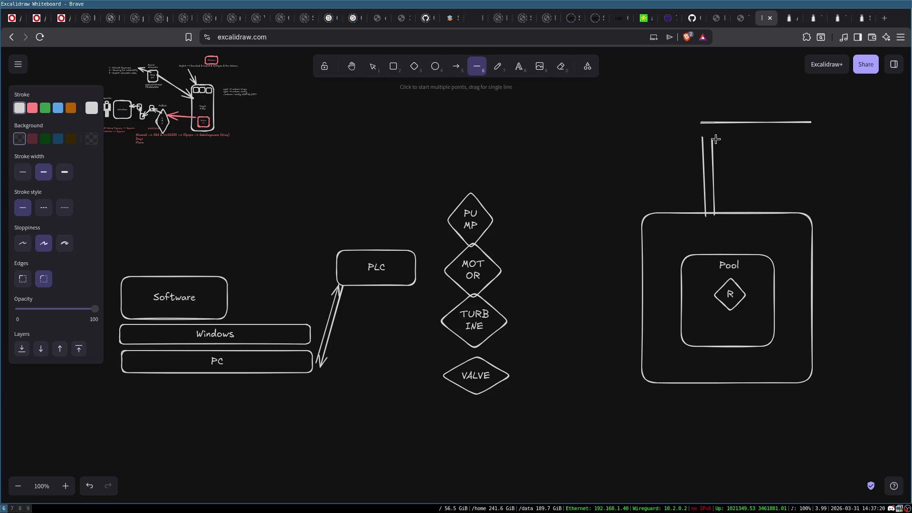
pyautogui.moveTo(714, 138)
pyautogui.mouseDown()
pyautogui.moveTo(810, 142)
pyautogui.moveTo(764, 133)
pyautogui.mouseUp()
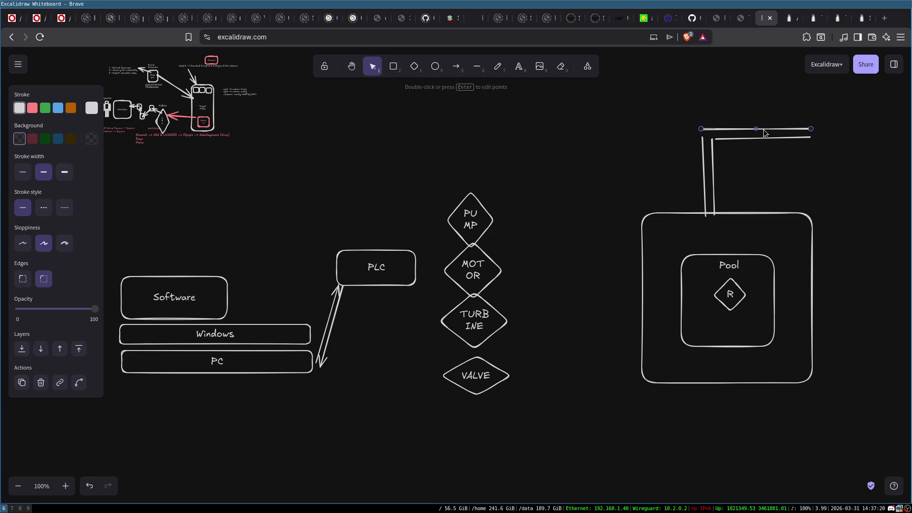
pyautogui.click(416, 68)
pyautogui.moveTo(818, 114); pyautogui.dragTo(859, 161)
# Label the diamond T, shift it right, and draw an arrow from the pipe into it
pyautogui.doubleClick(844, 142)
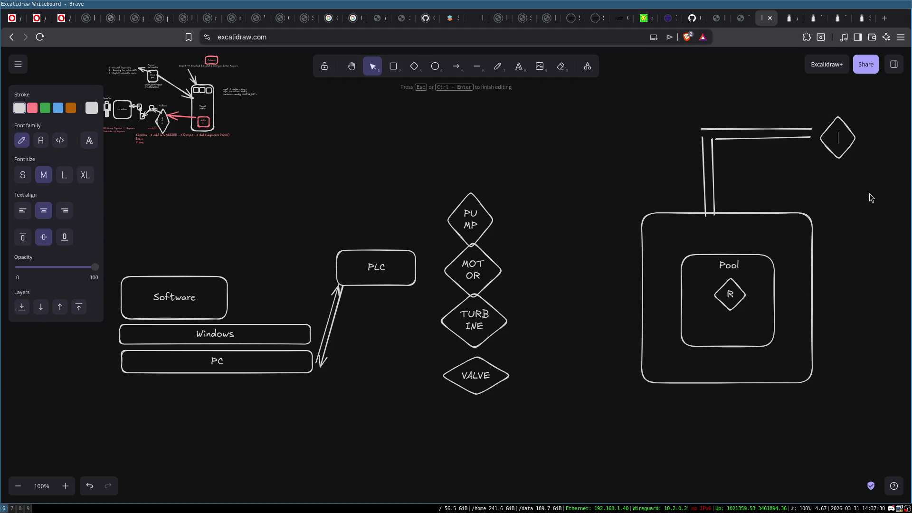
pyautogui.write('T')
pyautogui.click(811, 103)
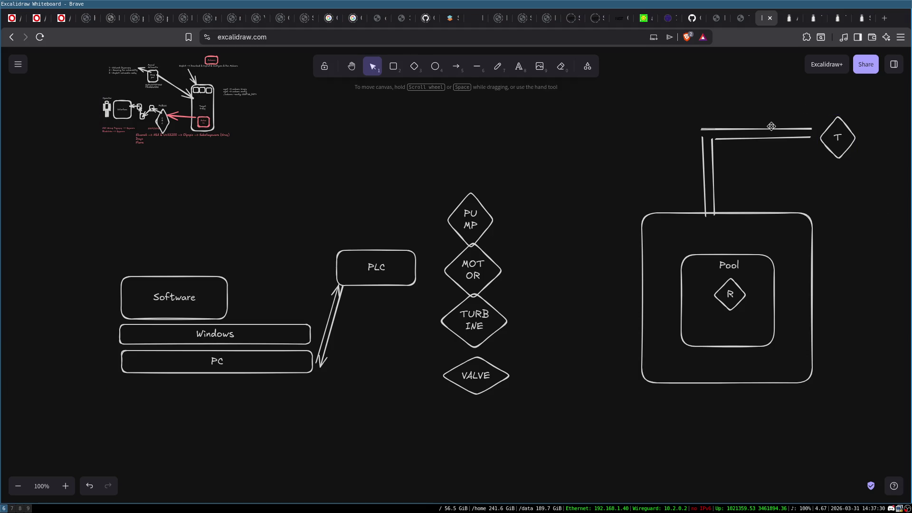
pyautogui.moveTo(843, 132); pyautogui.dragTo(866, 131)
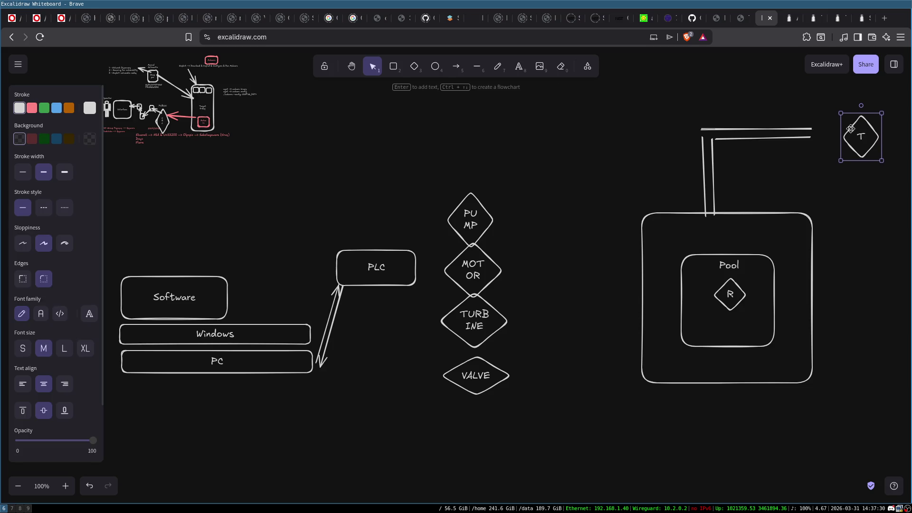
pyautogui.click(456, 66)
pyautogui.moveTo(817, 132)
pyautogui.mouseDown()
pyautogui.moveTo(876, 132)
pyautogui.moveTo(836, 134)
pyautogui.moveTo(850, 137)
pyautogui.mouseUp()
pyautogui.click(838, 134)
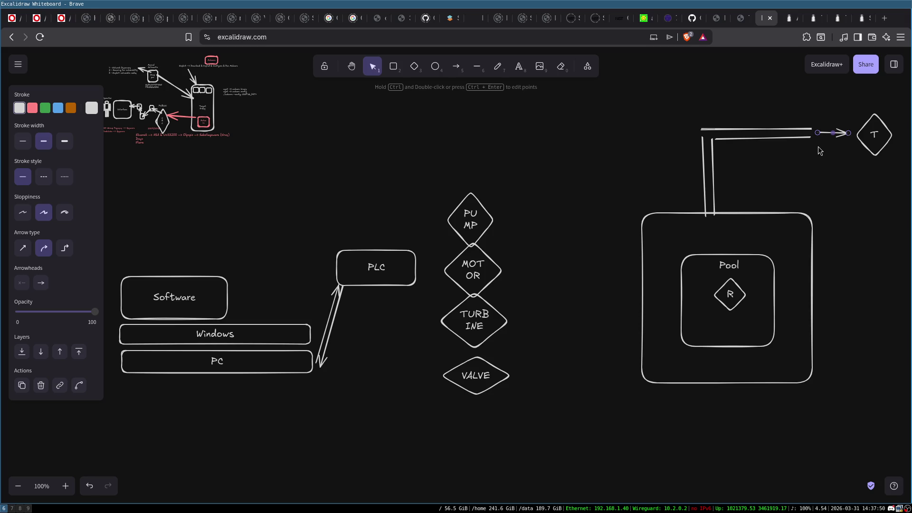
# Add a two-line 'Pressurized Steam' label beneath the arrow
pyautogui.doubleClick(821, 147)
pyautogui.write('STeam')
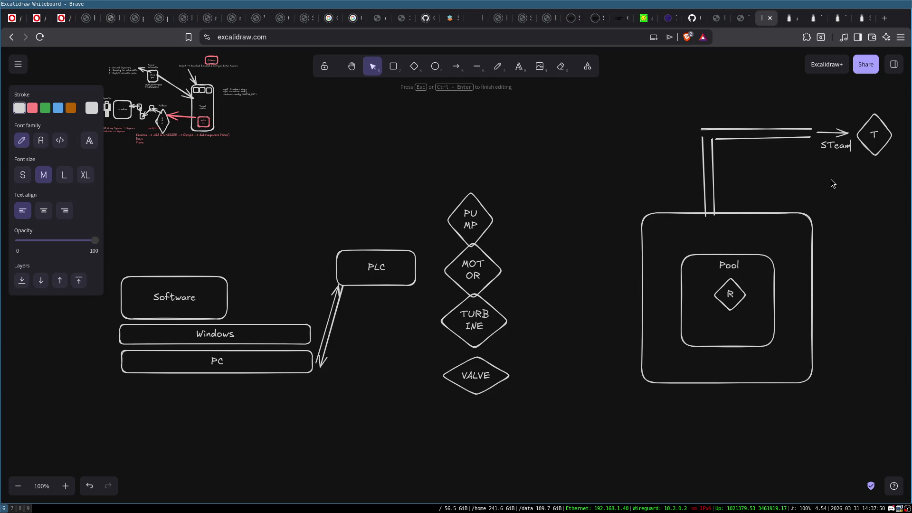
pyautogui.write('P')
pyautogui.press('Return')
pyautogui.write('ressu')
pyautogui.press('BackSpace')
pyautogui.press('BackSpace')
pyautogui.press('BackSpace')
pyautogui.write('ressurized')
pyautogui.press('Return')
pyautogui.press('BackSpace')
pyautogui.write('t')
pyautogui.click(846, 184)
pyautogui.moveTo(835, 148); pyautogui.dragTo(808, 162)
pyautogui.click(879, 137)
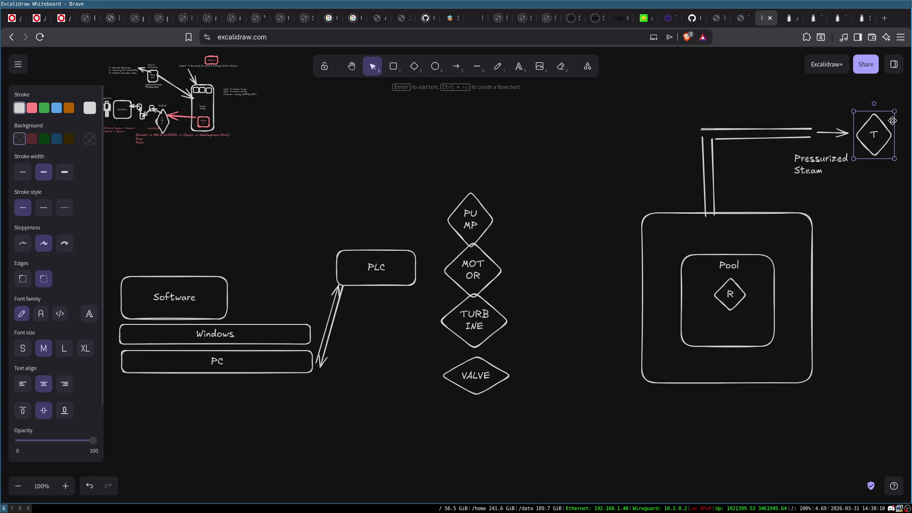
# Draw two short vertical lines below the label, colouring the right one green and the left one red
pyautogui.click(476, 67)
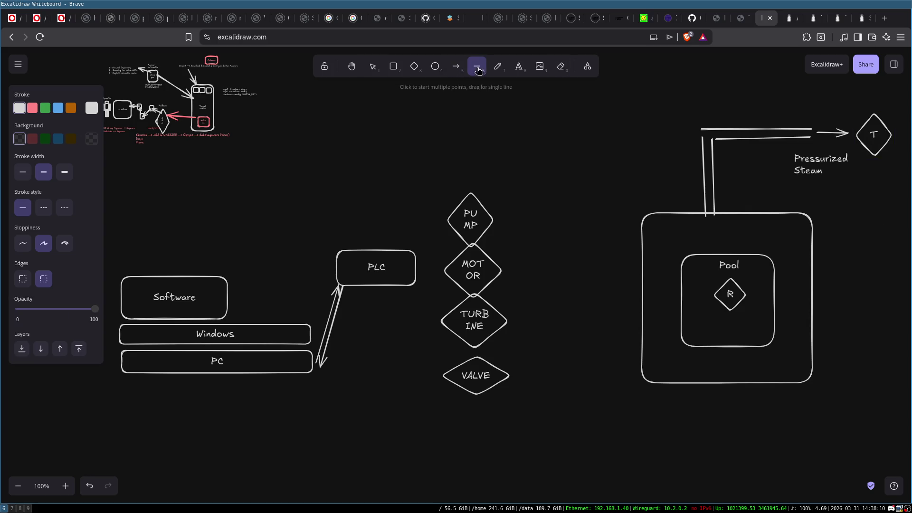
pyautogui.moveTo(867, 167); pyautogui.dragTo(869, 206)
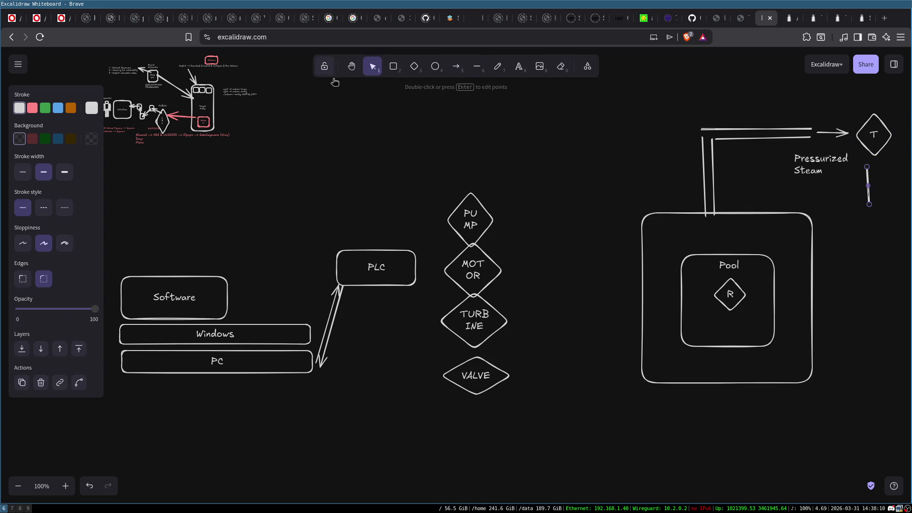
pyautogui.click(477, 66)
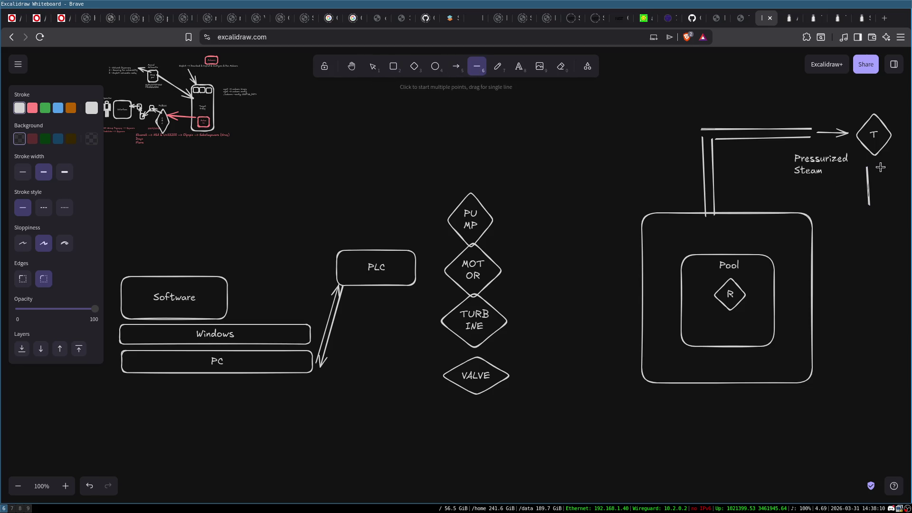
pyautogui.moveTo(880, 167); pyautogui.dragTo(883, 202)
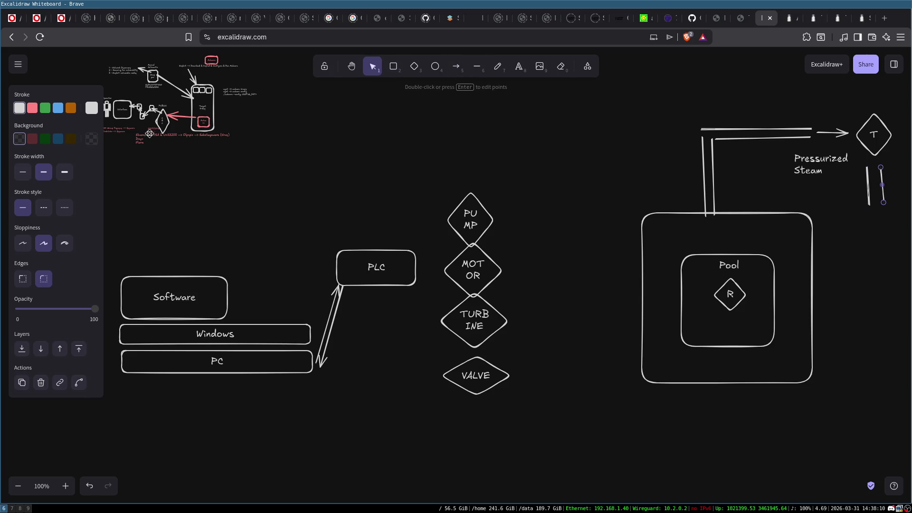
pyautogui.click(45, 108)
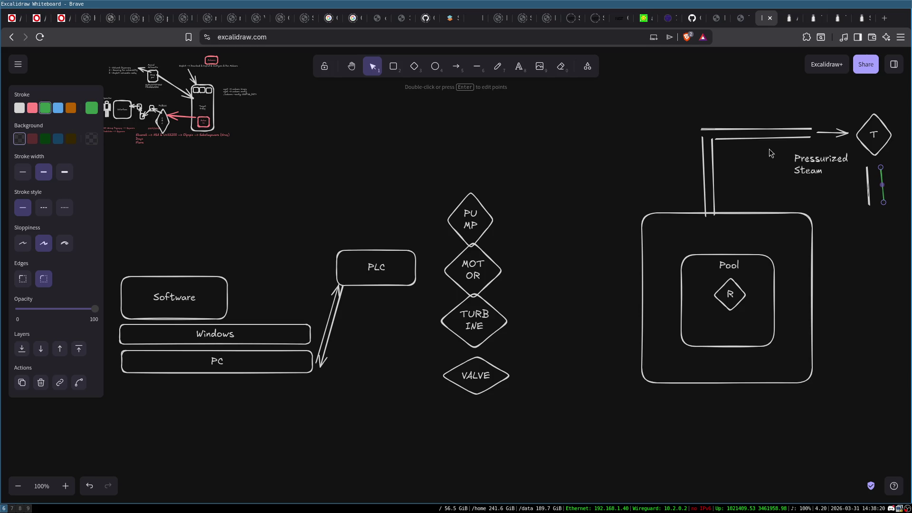
pyautogui.click(868, 183)
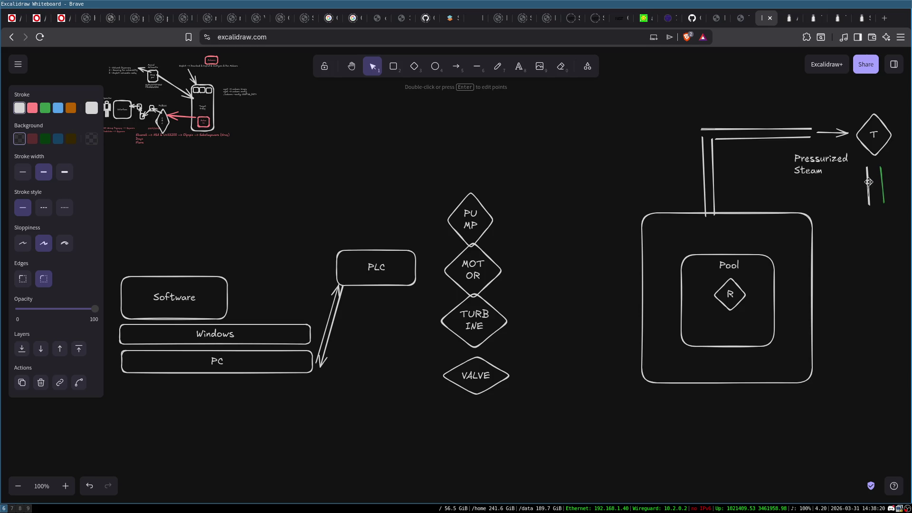
pyautogui.click(32, 108)
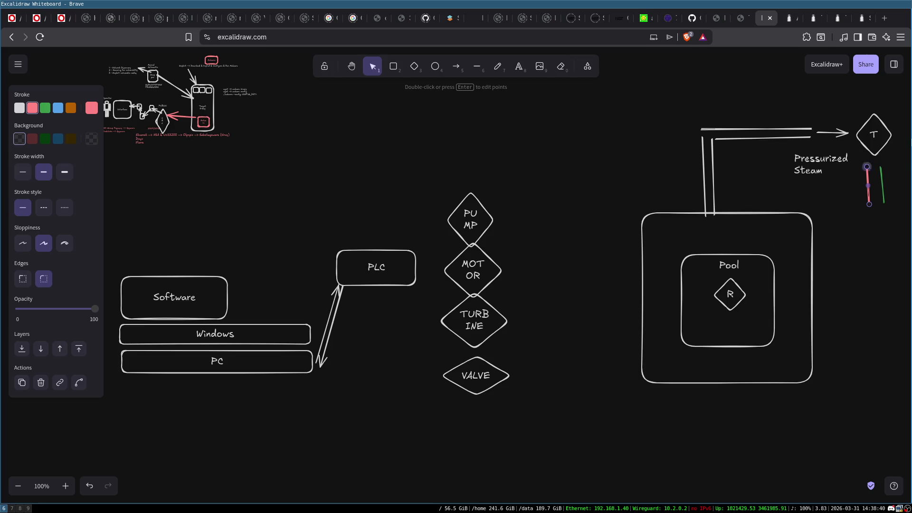
# Add a tiny green tilde-like text sign directly beneath the green line
pyautogui.doubleClick(869, 216)
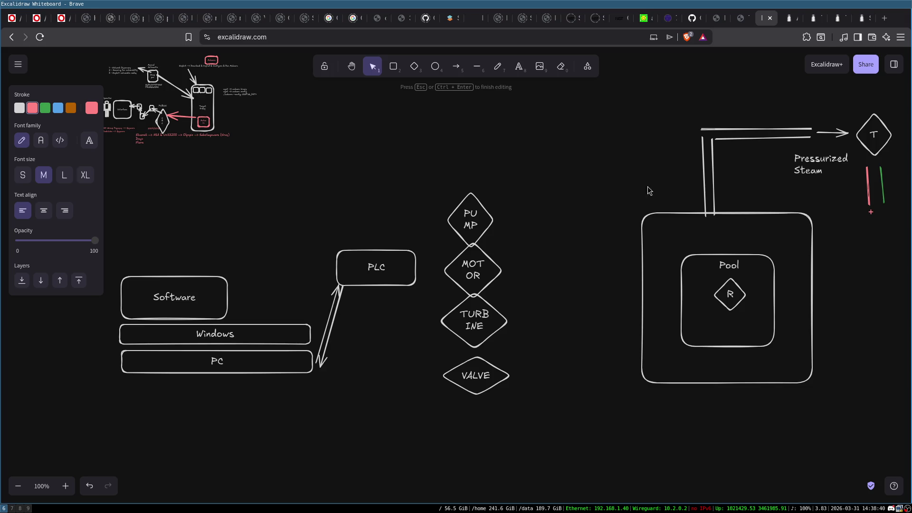
pyautogui.click(45, 107)
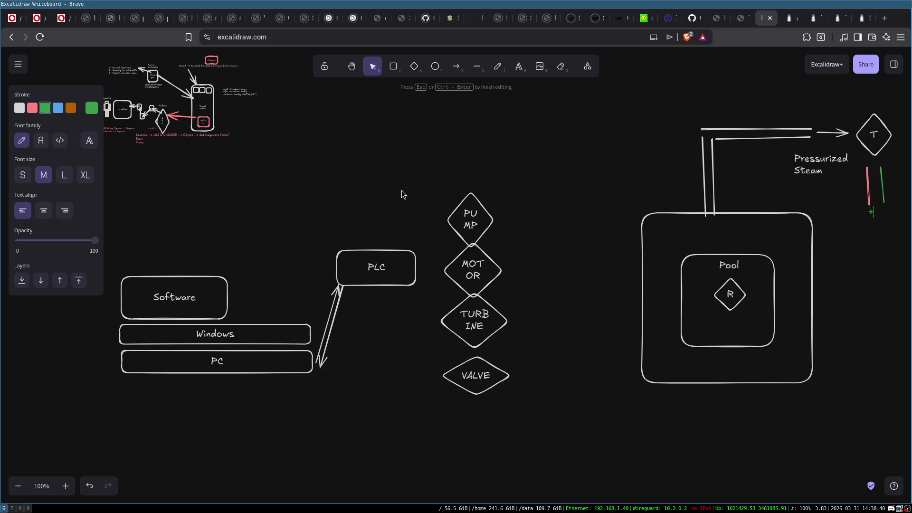
pyautogui.click(866, 236)
pyautogui.moveTo(871, 213); pyautogui.dragTo(886, 210)
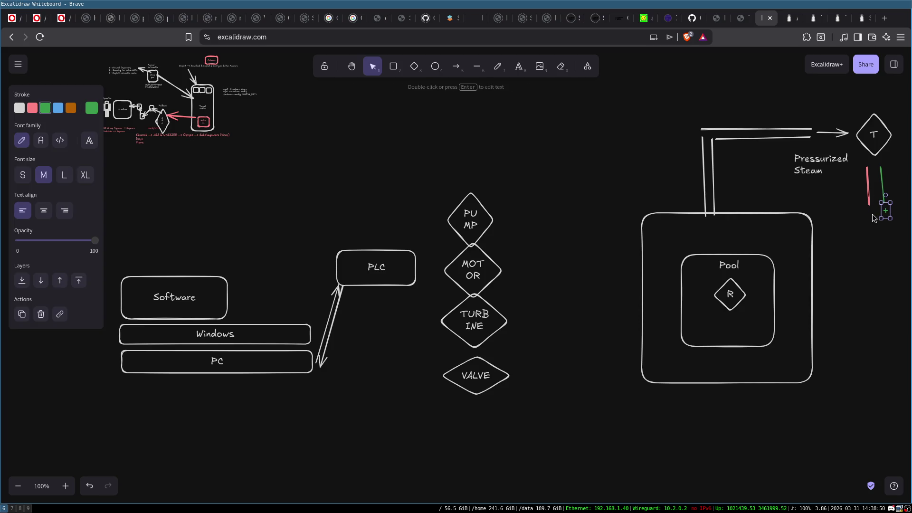
pyautogui.press('Return')
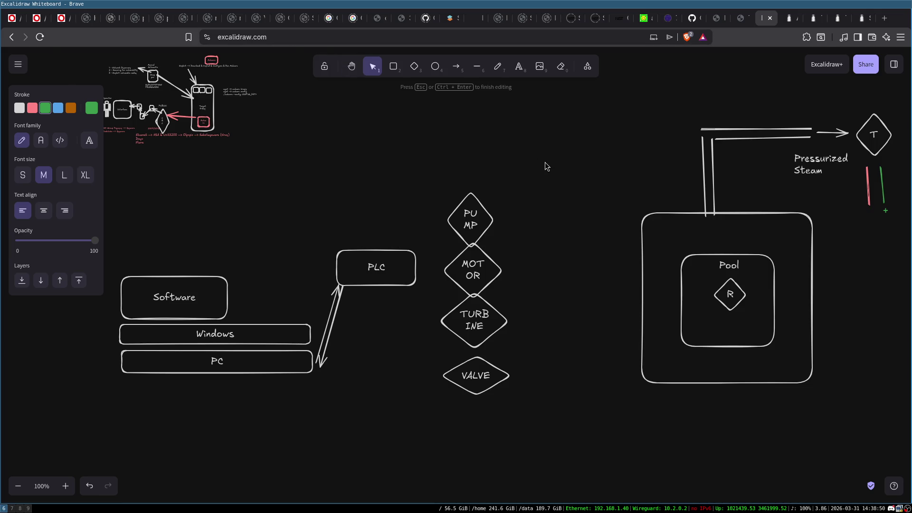
pyautogui.press('BackSpace')
pyautogui.press('Escape')
pyautogui.click(884, 212)
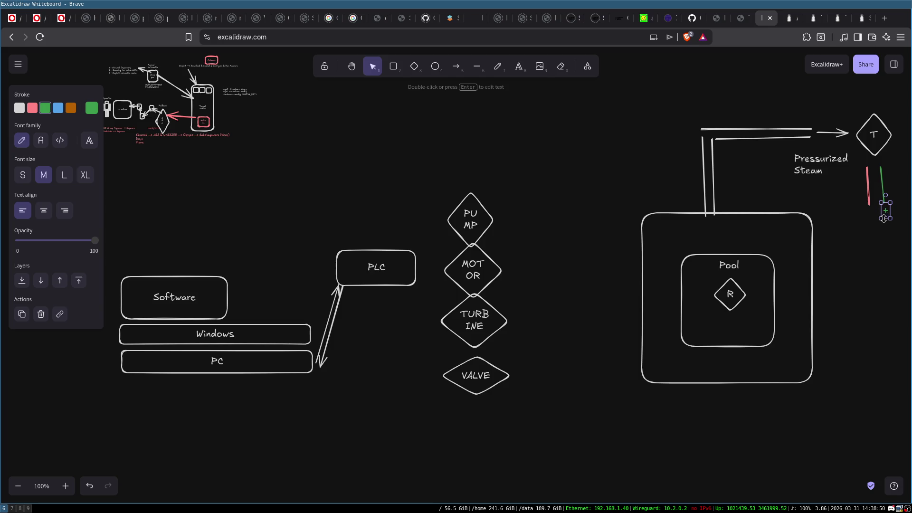
pyautogui.click(886, 228)
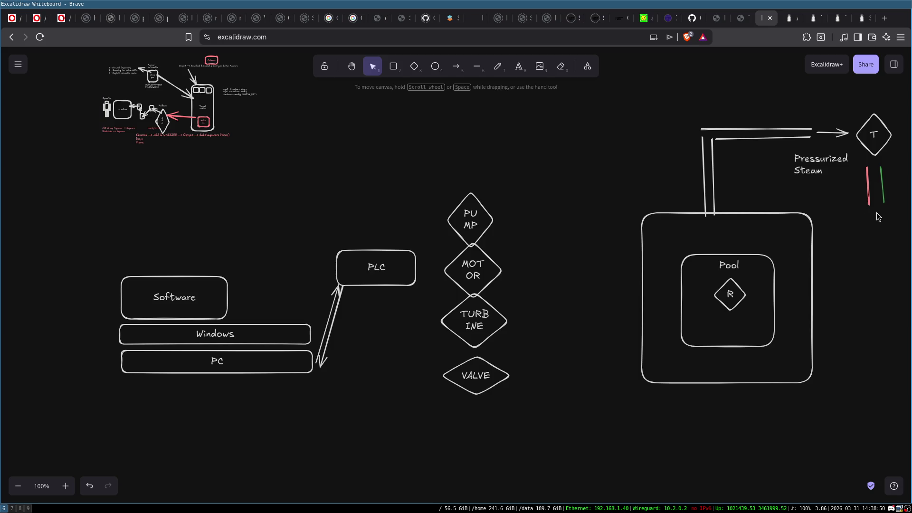
pyautogui.doubleClick(876, 212)
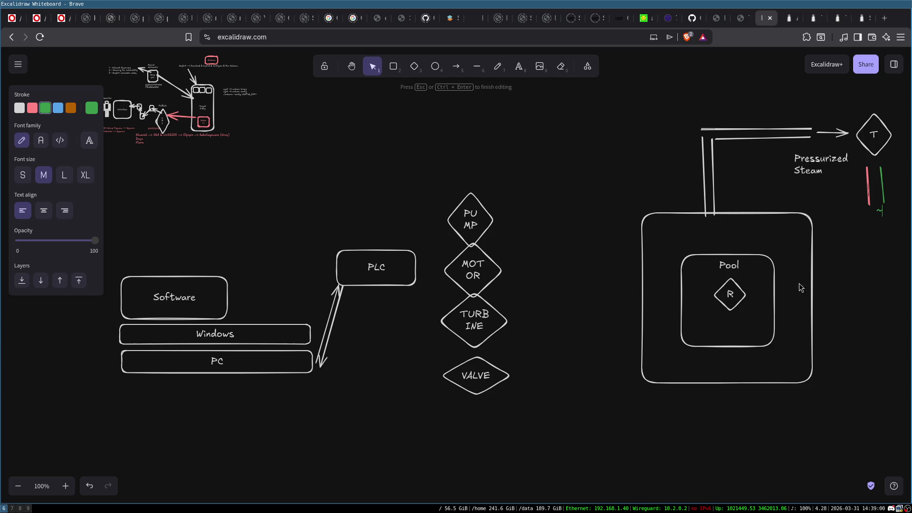
pyautogui.press('Escape')
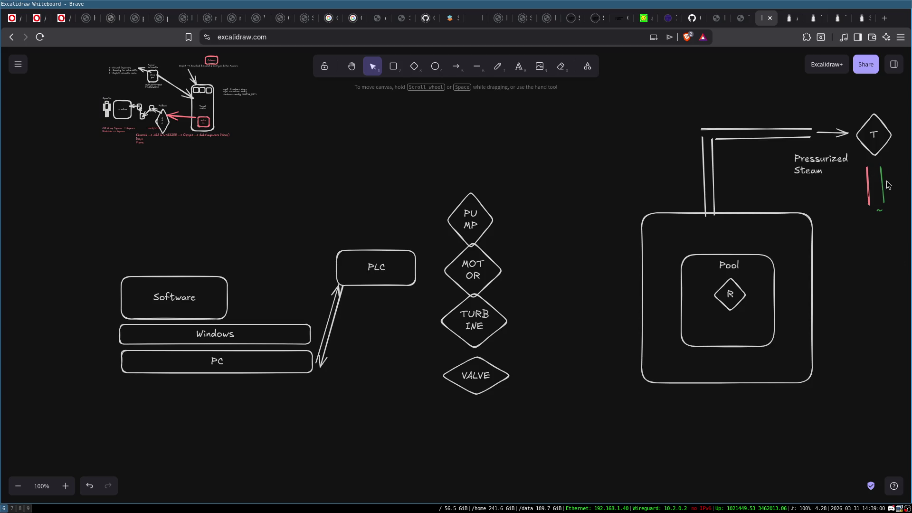
# Recolour the red and green pipe lines white and open the R diamond's label in Pool
pyautogui.click(867, 175)
pyautogui.moveTo(859, 157); pyautogui.dragTo(900, 219)
pyautogui.click(19, 107)
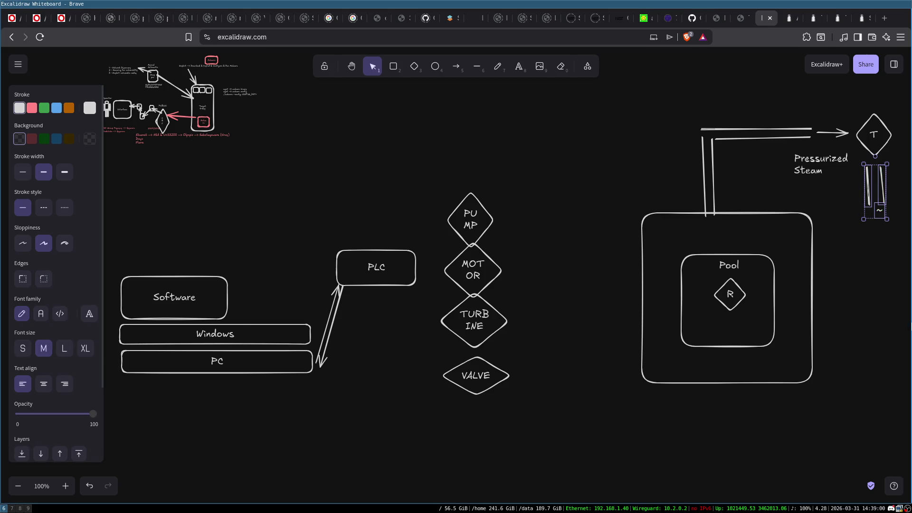
pyautogui.click(870, 278)
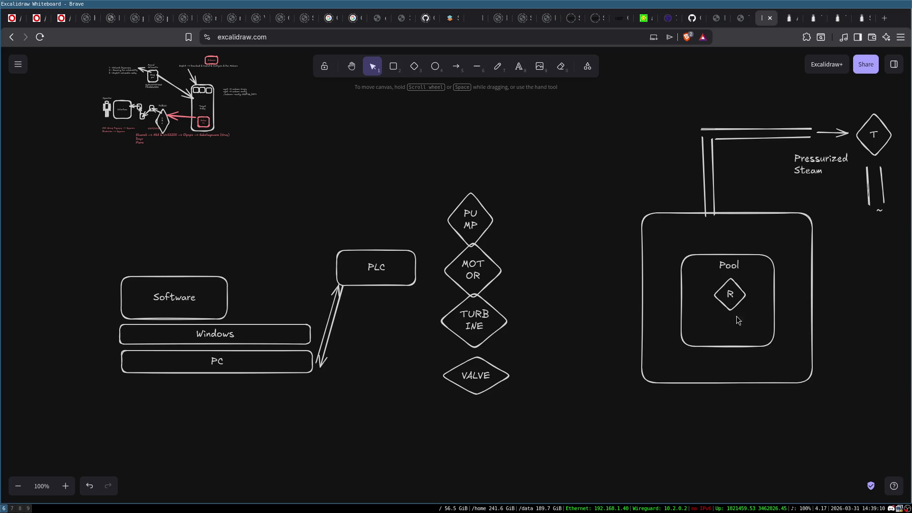
pyautogui.click(731, 296)
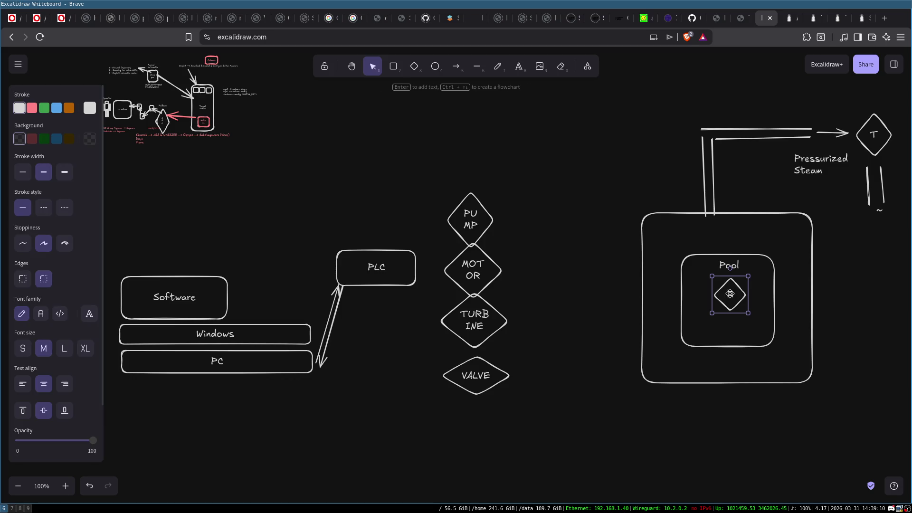
pyautogui.doubleClick(731, 295)
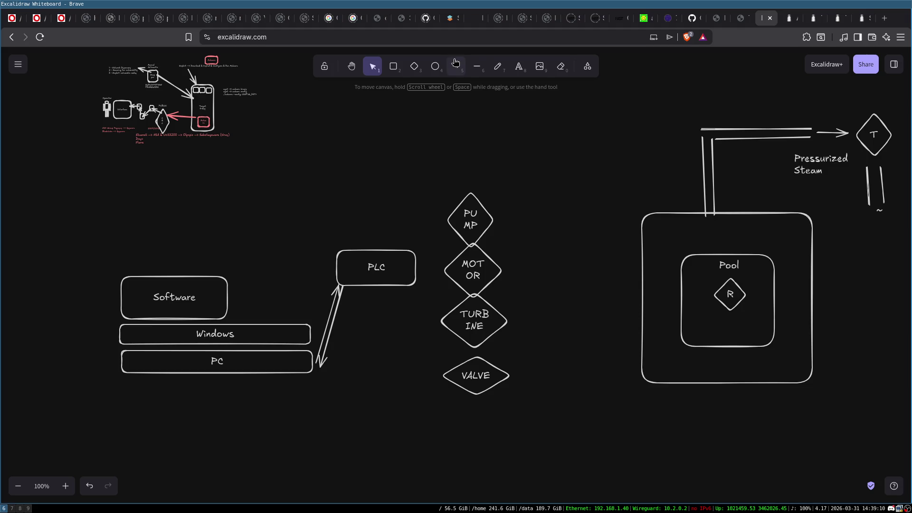
# Draw two parallel vertical lines right of the diamonds, then delete everything on the right side
pyautogui.click(477, 66)
pyautogui.moveTo(544, 160); pyautogui.dragTo(546, 309)
pyautogui.click(480, 69)
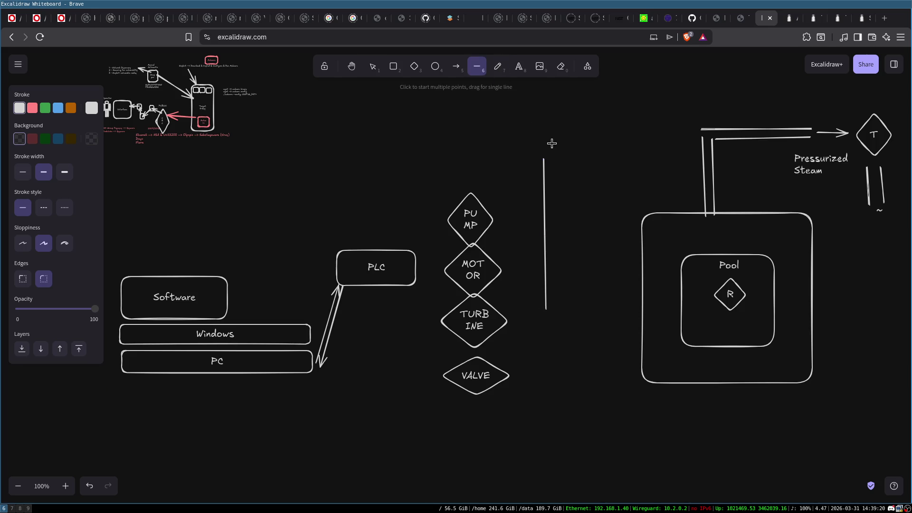
pyautogui.moveTo(554, 188); pyautogui.dragTo(553, 312)
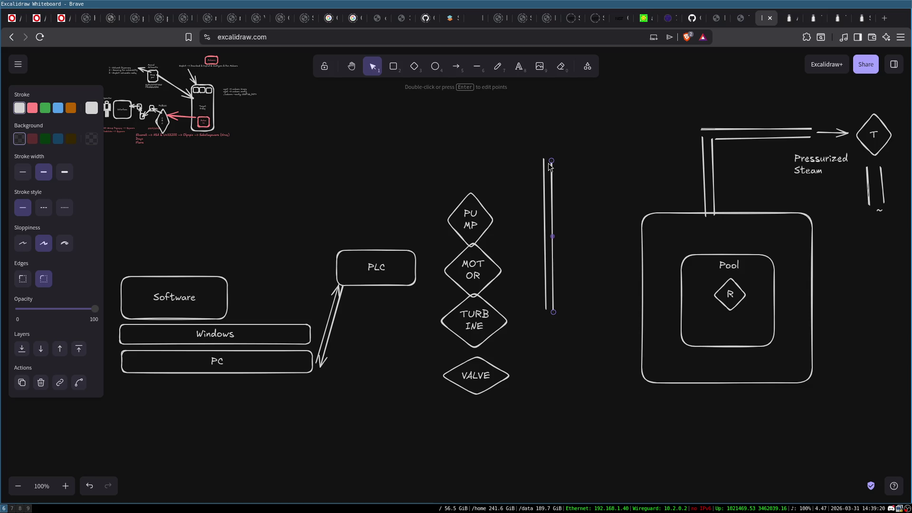
pyautogui.moveTo(523, 83)
pyautogui.mouseDown()
pyautogui.moveTo(722, 238)
pyautogui.moveTo(903, 454)
pyautogui.moveTo(905, 436)
pyautogui.mouseUp()
pyautogui.press('Delete')
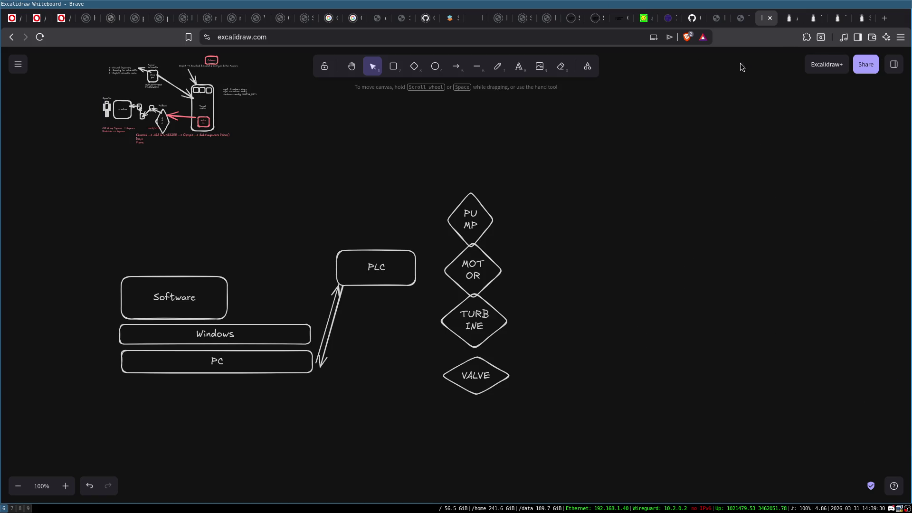
# Space out the VALVE, TURBINE and PUMP diamonds by nudging them up and down
pyautogui.click(492, 379)
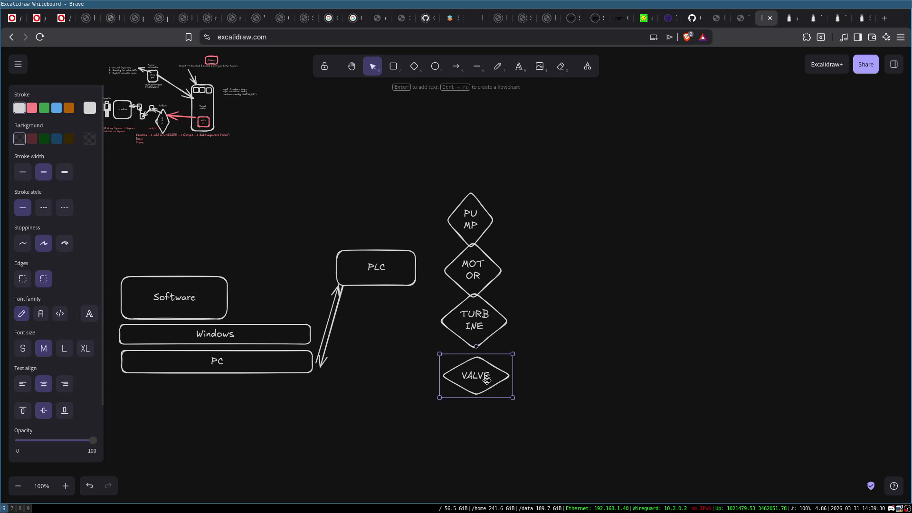
pyautogui.moveTo(492, 379); pyautogui.dragTo(492, 392)
pyautogui.moveTo(478, 331); pyautogui.dragTo(478, 342)
pyautogui.moveTo(480, 230); pyautogui.dragTo(480, 222)
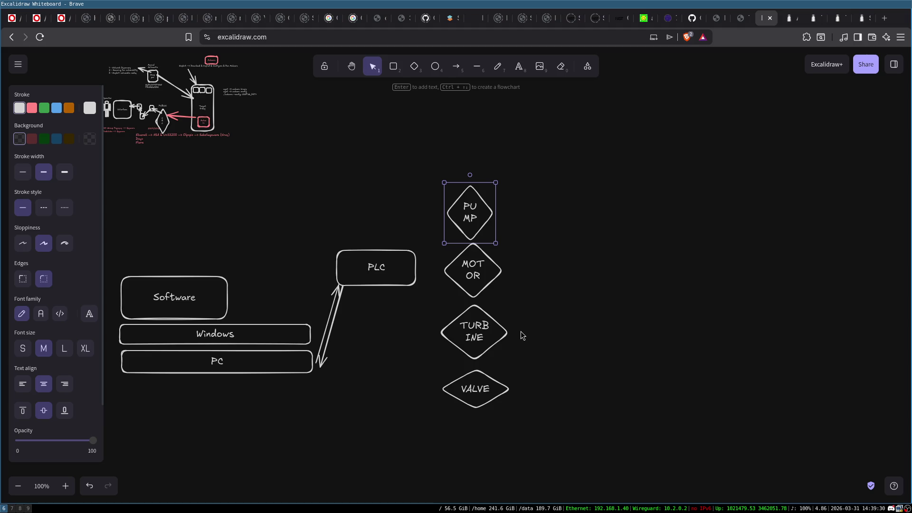
pyautogui.click(521, 332)
# Copy the TURBINE diamond to its right and relabel the copy 'Centrifuge'
pyautogui.click(502, 330)
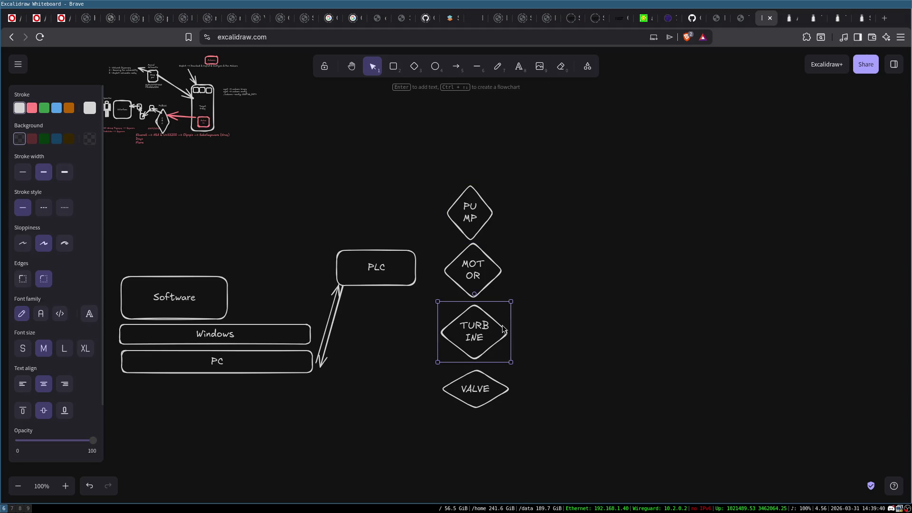
pyautogui.moveTo(475, 331); pyautogui.dragTo(565, 331)
pyautogui.doubleClick(564, 331)
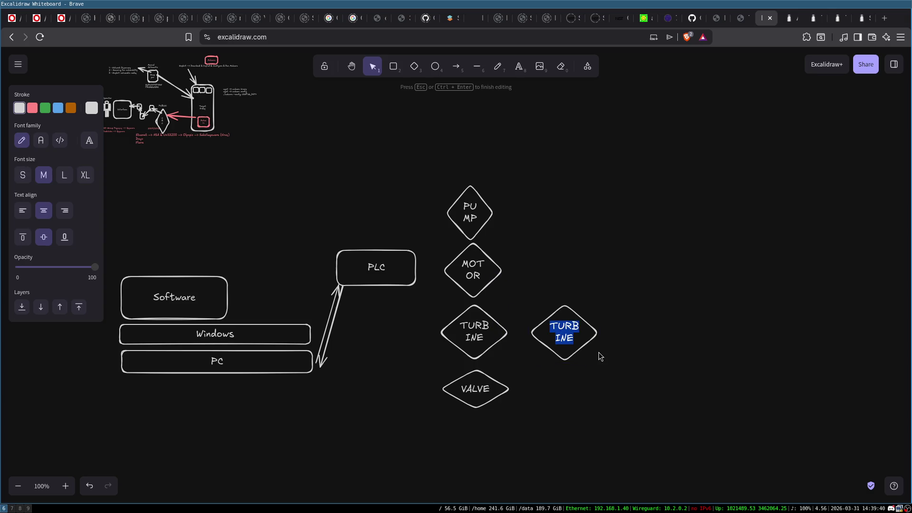
pyautogui.write('Centr')
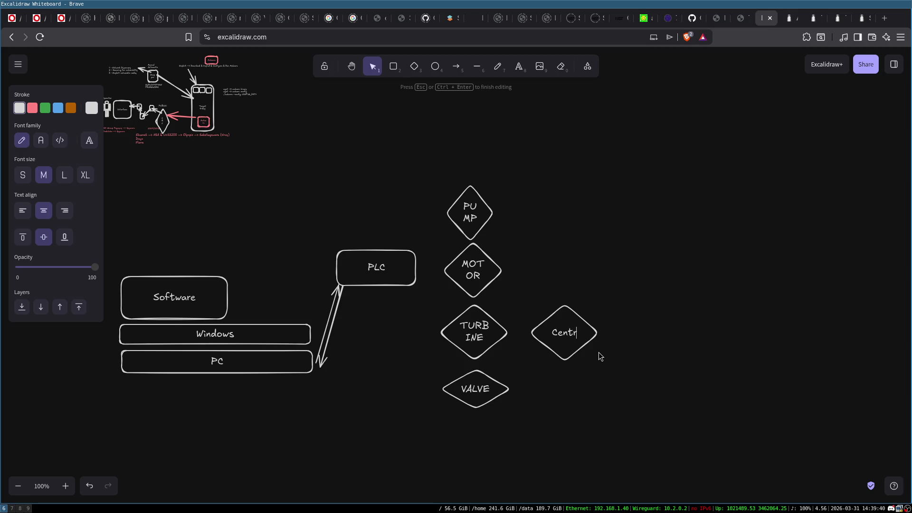
pyautogui.write('ifuge')
pyautogui.click(632, 331)
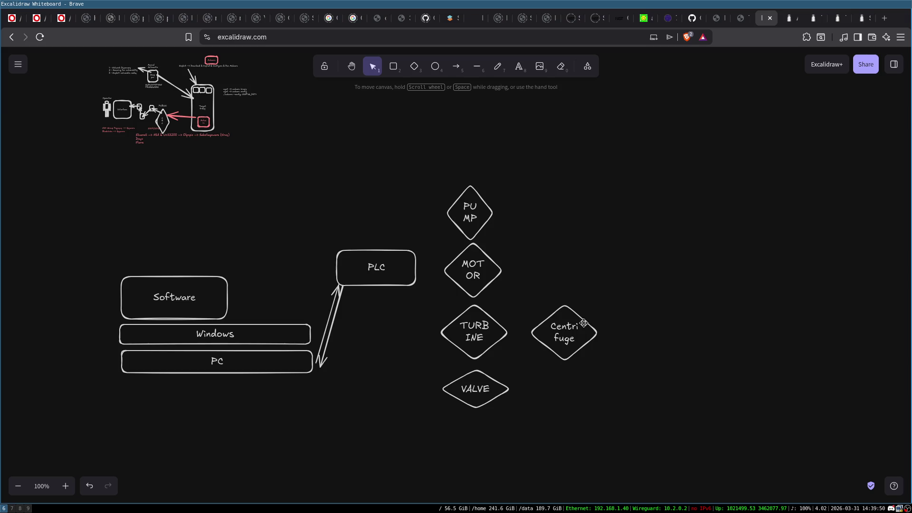
pyautogui.moveTo(577, 323); pyautogui.dragTo(597, 315)
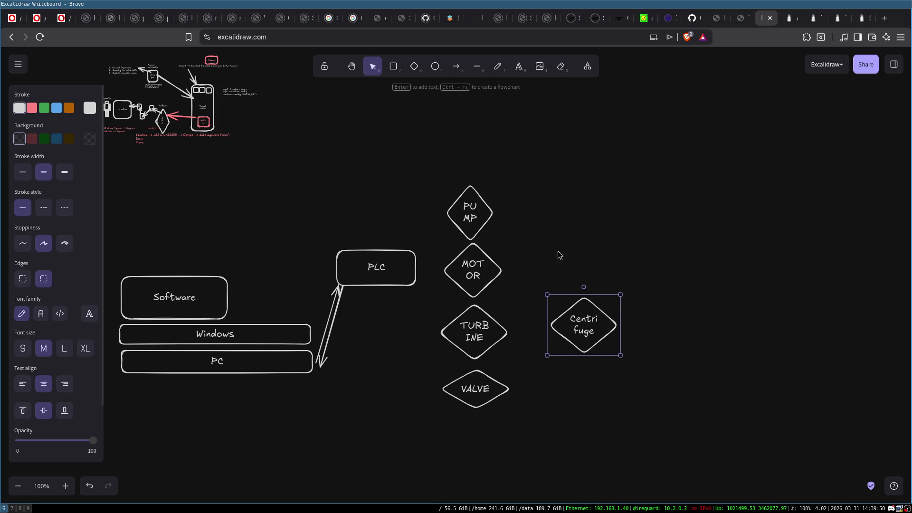
pyautogui.doubleClick(572, 323)
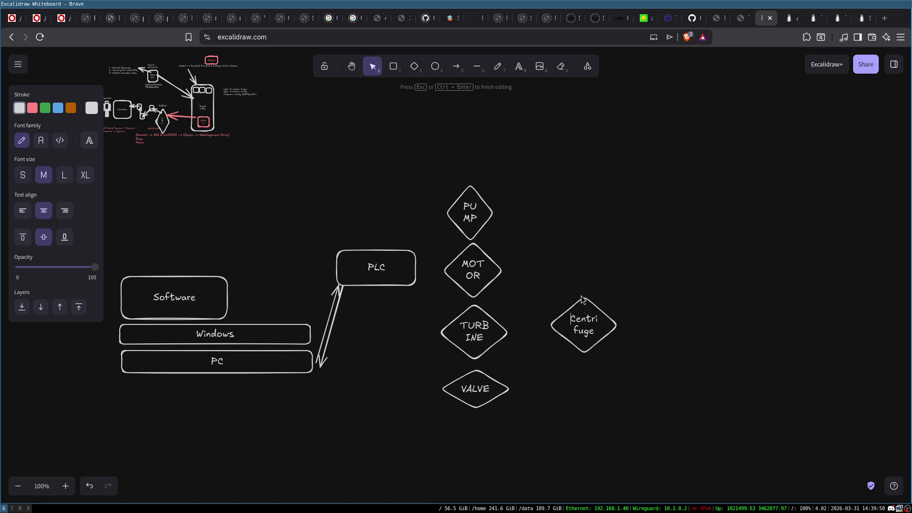
pyautogui.click(562, 281)
pyautogui.click(589, 330)
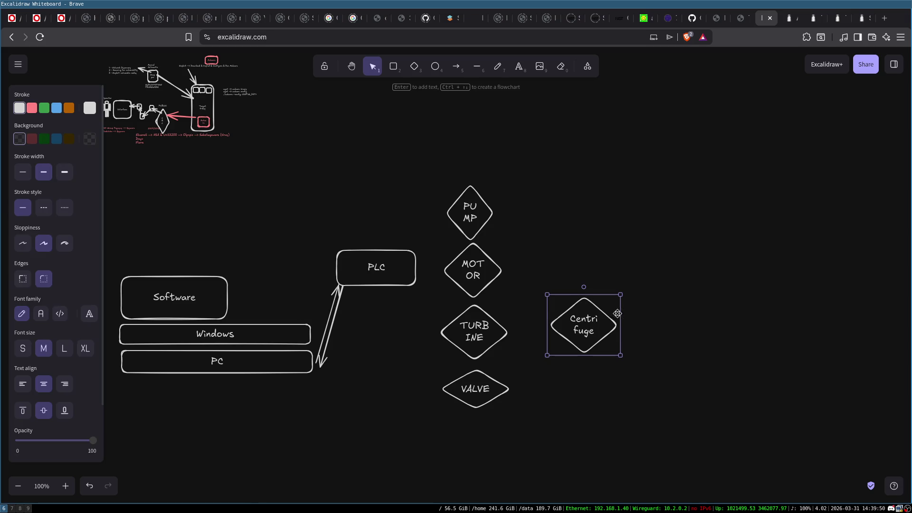
pyautogui.moveTo(430, 143)
pyautogui.mouseDown()
pyautogui.moveTo(515, 480)
pyautogui.moveTo(507, 302)
pyautogui.mouseUp()
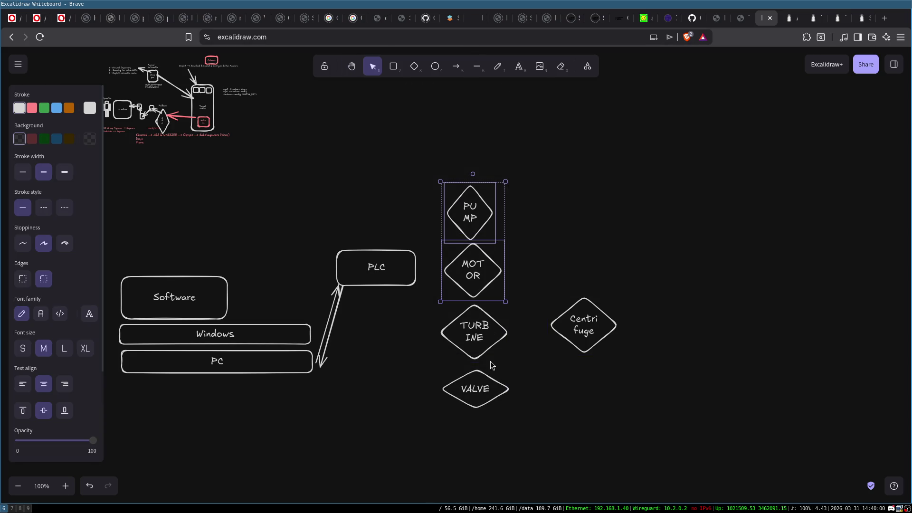
# Shift the four-diamond stack right and move Centrifuge left toward the PLC
pyautogui.moveTo(428, 163)
pyautogui.mouseDown()
pyautogui.moveTo(516, 424)
pyautogui.moveTo(535, 433)
pyautogui.mouseUp()
pyautogui.moveTo(477, 329)
pyautogui.mouseDown()
pyautogui.moveTo(694, 347)
pyautogui.moveTo(675, 348)
pyautogui.mouseUp()
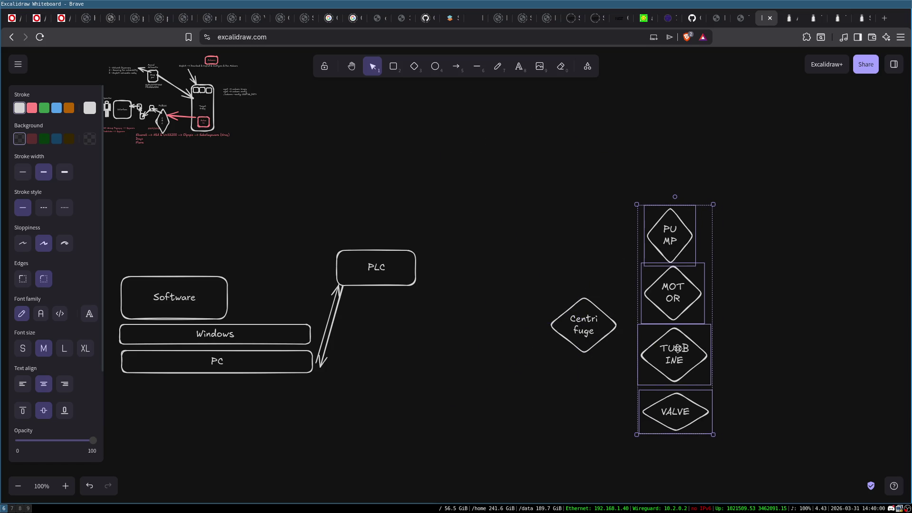
pyautogui.moveTo(573, 331)
pyautogui.mouseDown()
pyautogui.moveTo(465, 275)
pyautogui.moveTo(474, 272)
pyautogui.mouseUp()
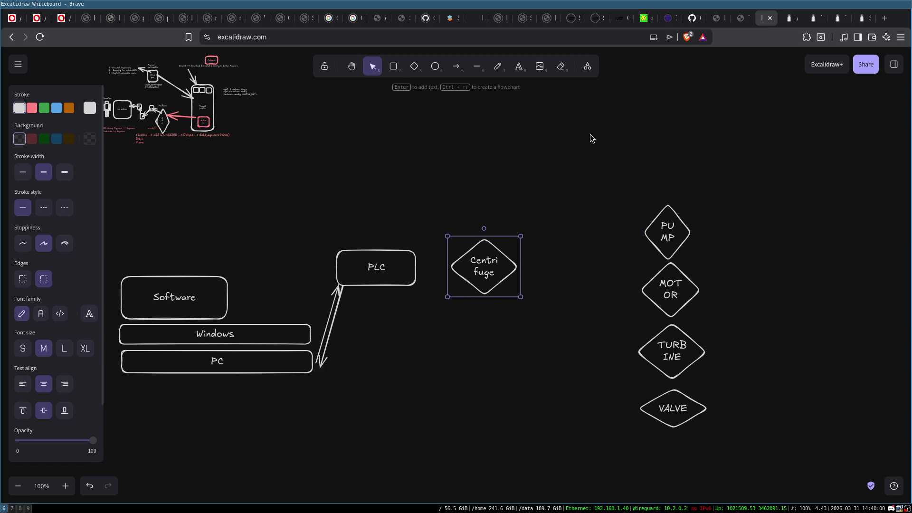
# Draw a large rectangle around all five diamonds and title it 'Field Devices'
pyautogui.click(393, 67)
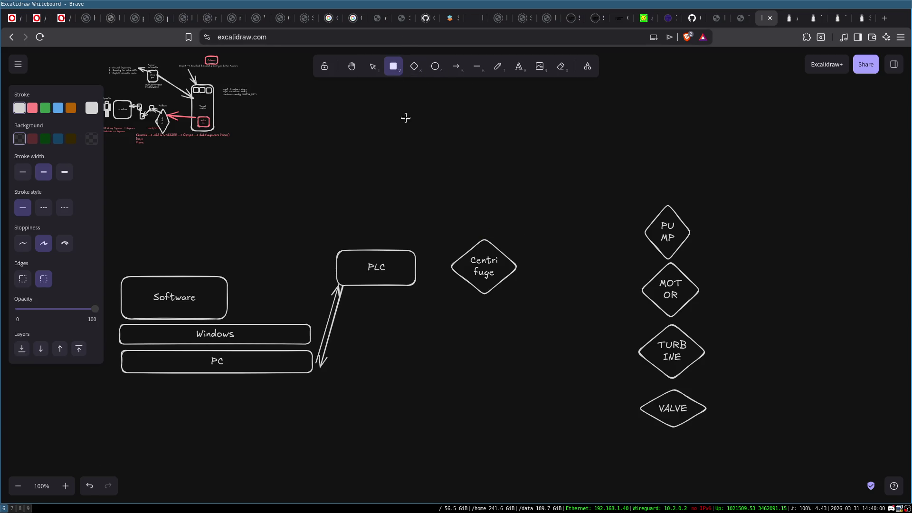
pyautogui.moveTo(435, 157); pyautogui.dragTo(740, 484)
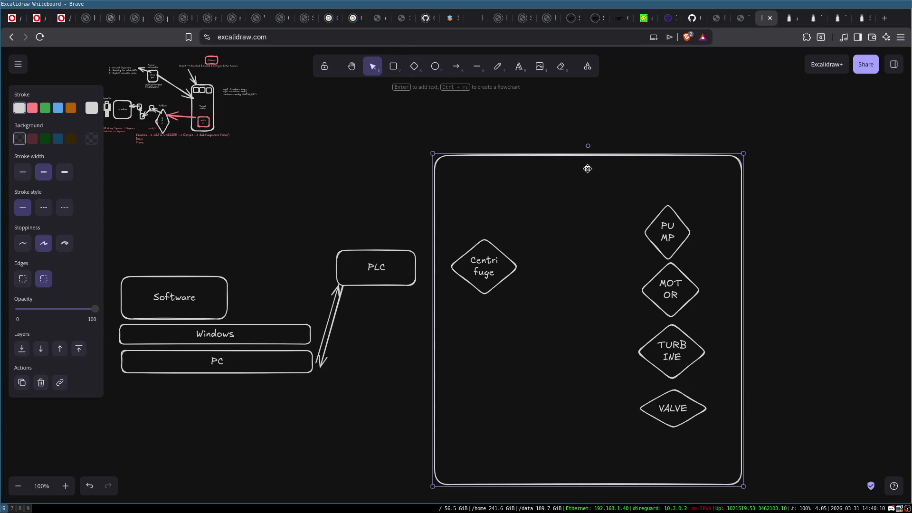
pyautogui.doubleClick(587, 169)
pyautogui.write('Field D')
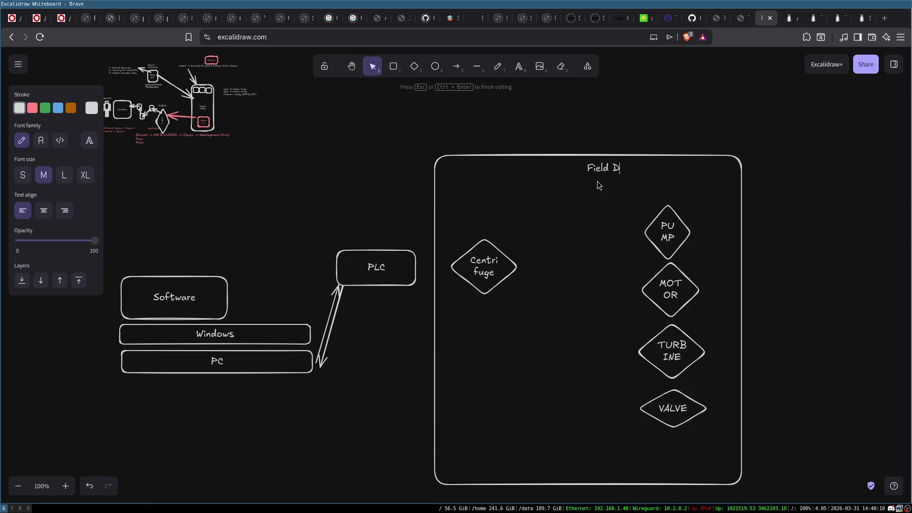
pyautogui.write('evices')
pyautogui.click(665, 101)
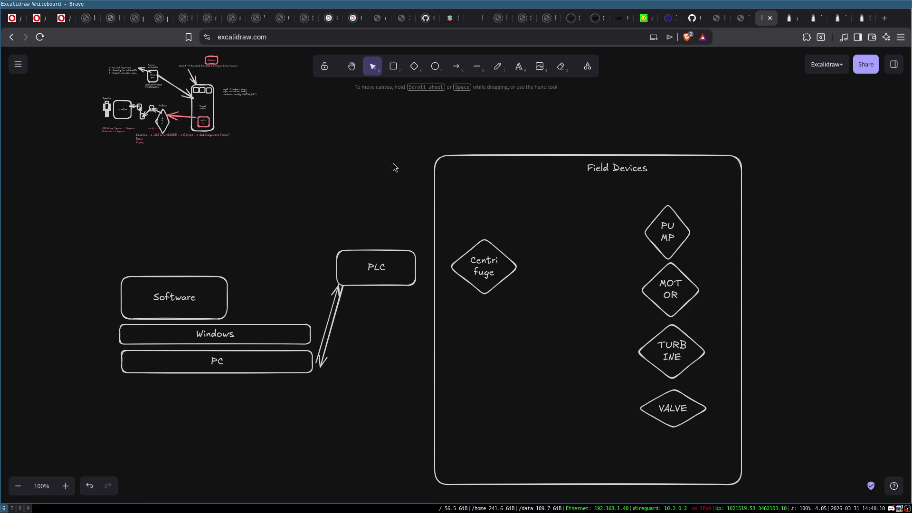
# Draw arrows from PLC to Centrifuge, PUMP and MOTOR, moving Centrifuge into the box's top-left
pyautogui.click(456, 66)
pyautogui.moveTo(402, 266); pyautogui.dragTo(463, 269)
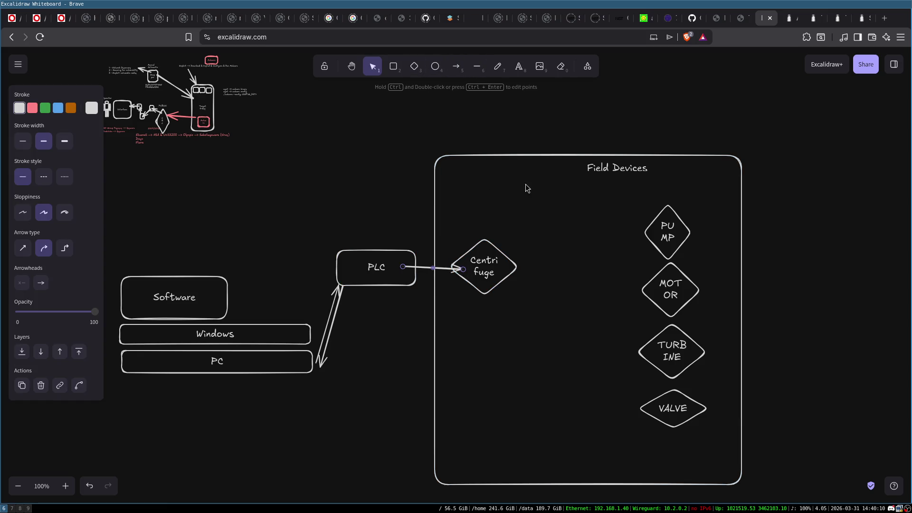
pyautogui.moveTo(516, 253); pyautogui.dragTo(528, 196)
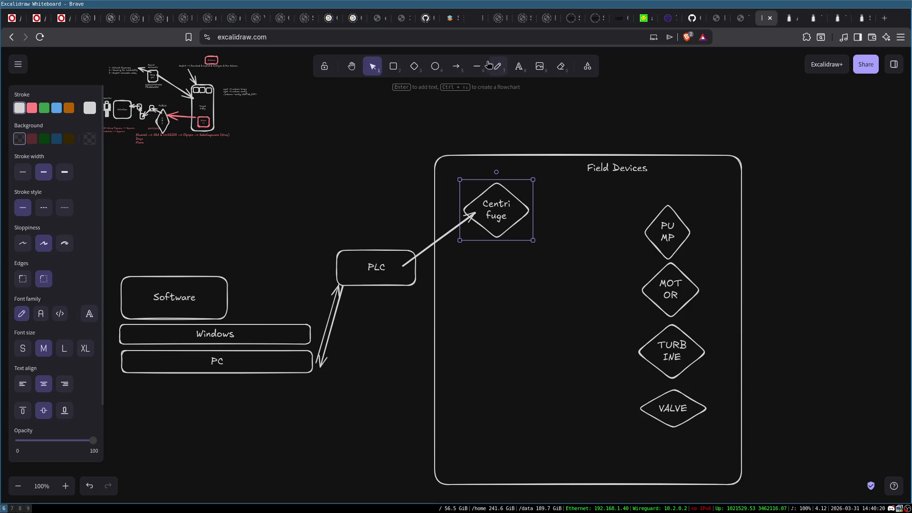
pyautogui.click(452, 66)
pyautogui.moveTo(407, 275); pyautogui.dragTo(655, 230)
pyautogui.click(459, 70)
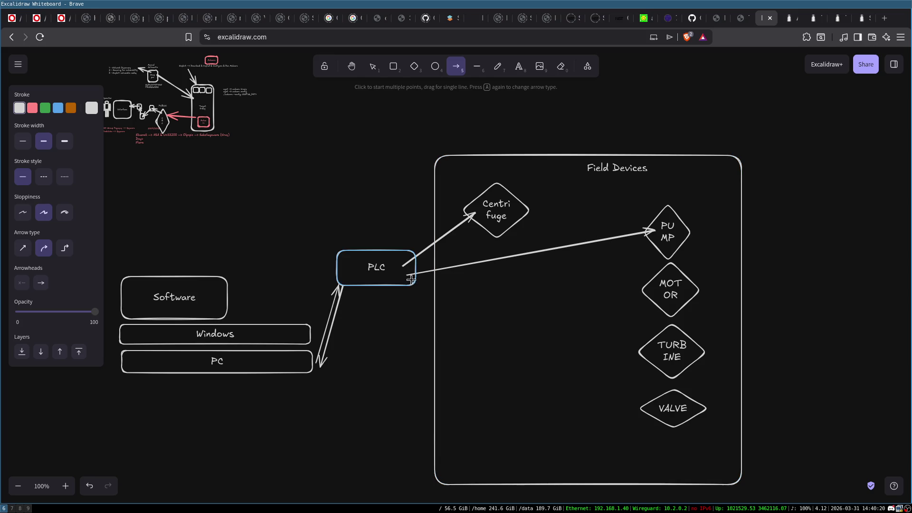
pyautogui.moveTo(411, 280)
pyautogui.mouseDown()
pyautogui.moveTo(651, 335)
pyautogui.moveTo(652, 294)
pyautogui.mouseUp()
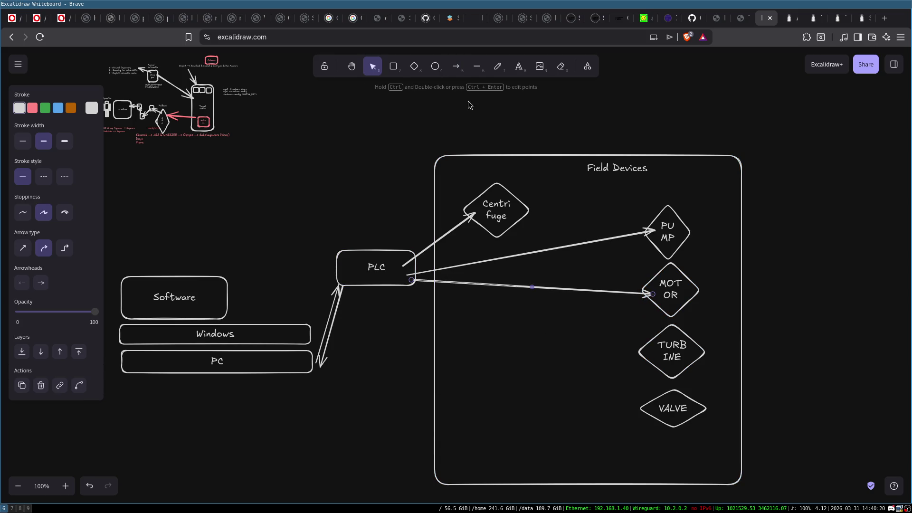
# Add a diamond labelled 'Temp.' in the lower left of Field Devices
pyautogui.click(414, 66)
pyautogui.moveTo(464, 413)
pyautogui.mouseDown()
pyautogui.moveTo(499, 456)
pyautogui.moveTo(521, 452)
pyautogui.mouseUp()
pyautogui.doubleClick(491, 432)
pyautogui.write('T')
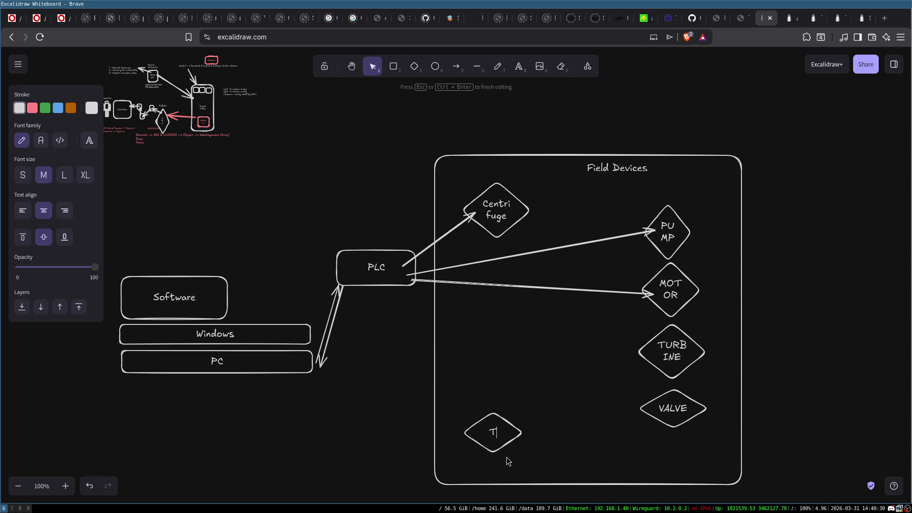
pyautogui.write('emp')
pyautogui.press('Return')
pyautogui.write('.')
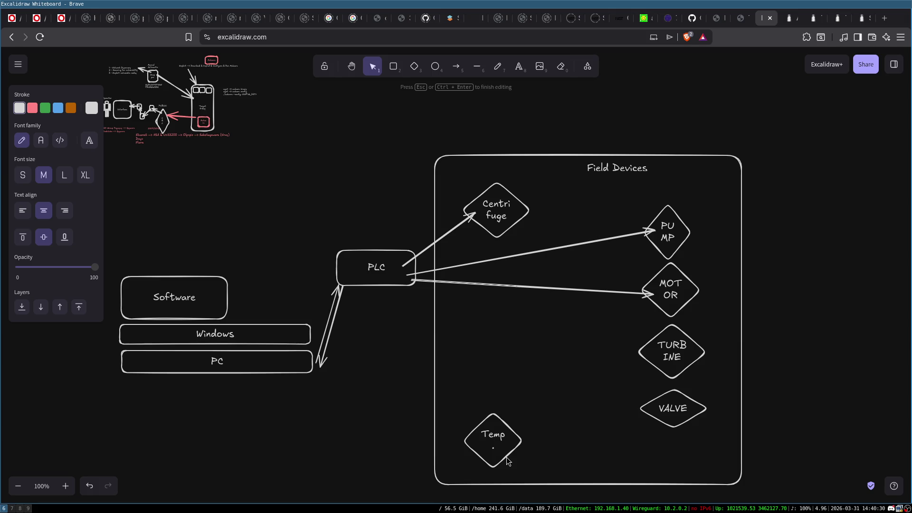
pyautogui.press('Escape')
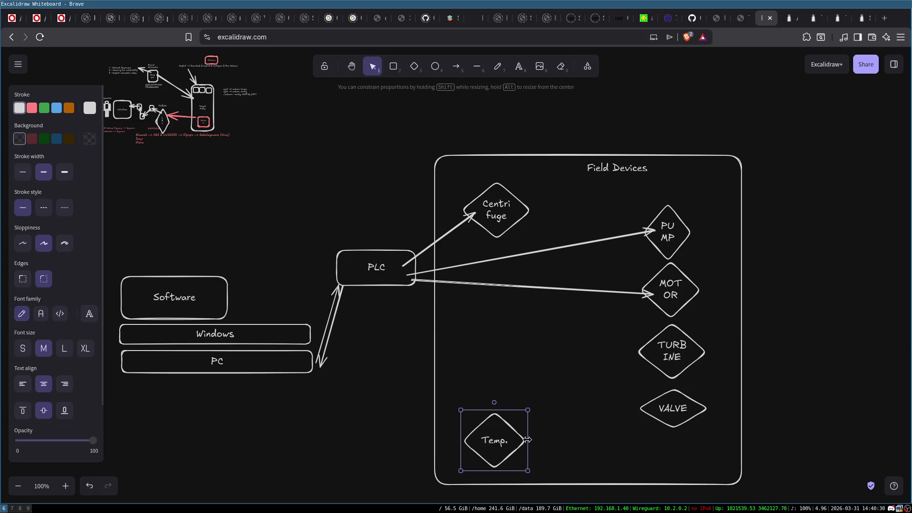